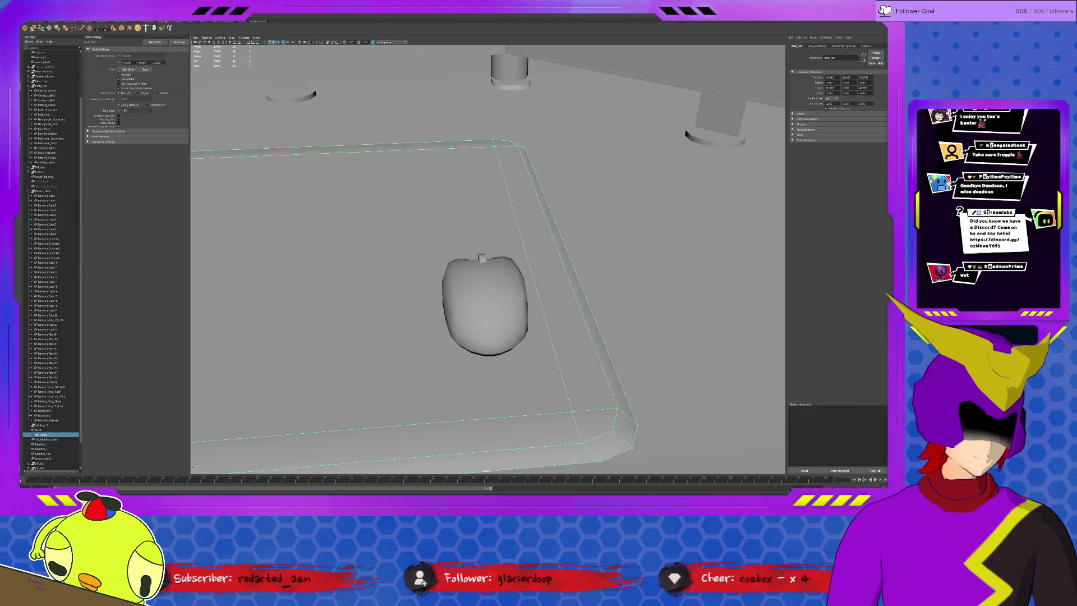
- Select the computer mouse model, then zoom and orbit out to an overhead view of the building's rooms
left_click(485, 303)
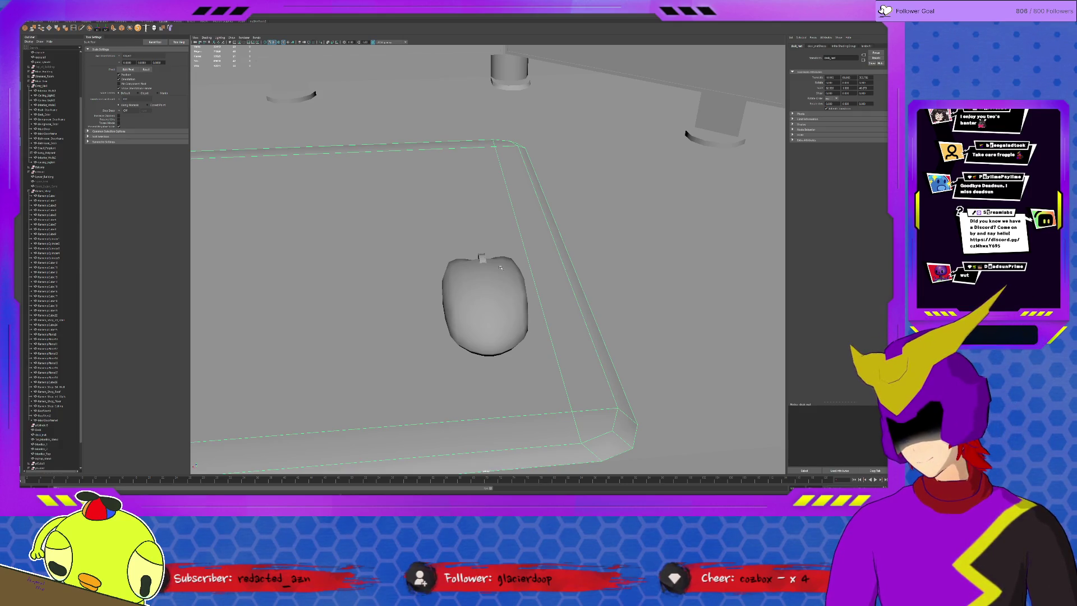
scroll(487, 281, "down", 5)
scroll(500, 267, "down", 3)
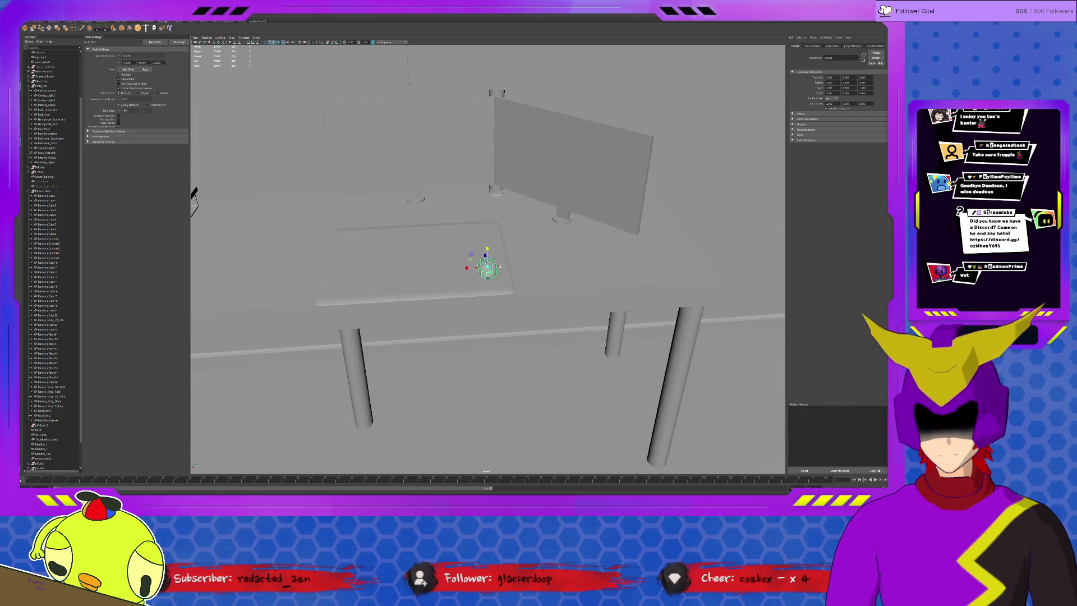
mouse_move(499, 268)
left_mouse_down("alt")
mouse_move(493, 303)
mouse_move(500, 255)
left_mouse_up("alt")
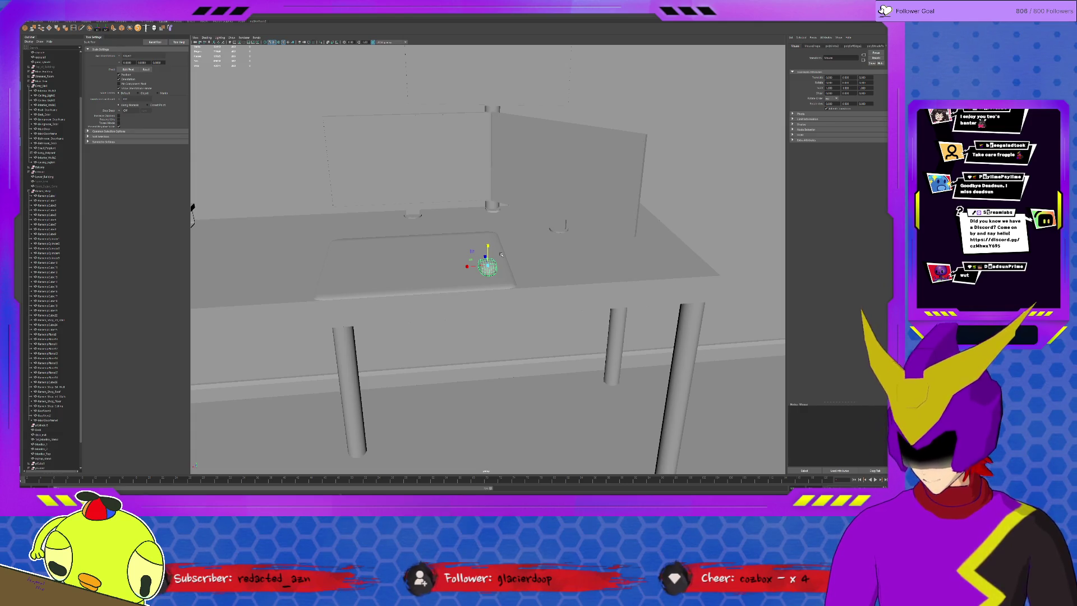
scroll(450, 245, "down", 10)
left_click_drag(450, 245, 482, 273, "alt")
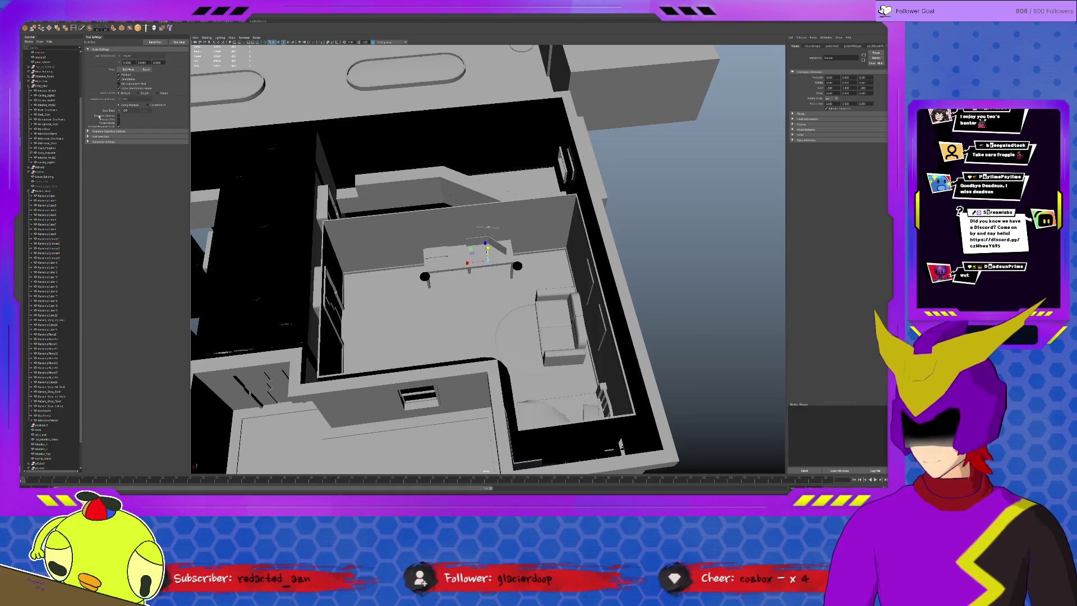
- Create a new polygon cube from the Poly Modeling shelf and frame it in the view
left_click(34, 20)
left_click(502, 392)
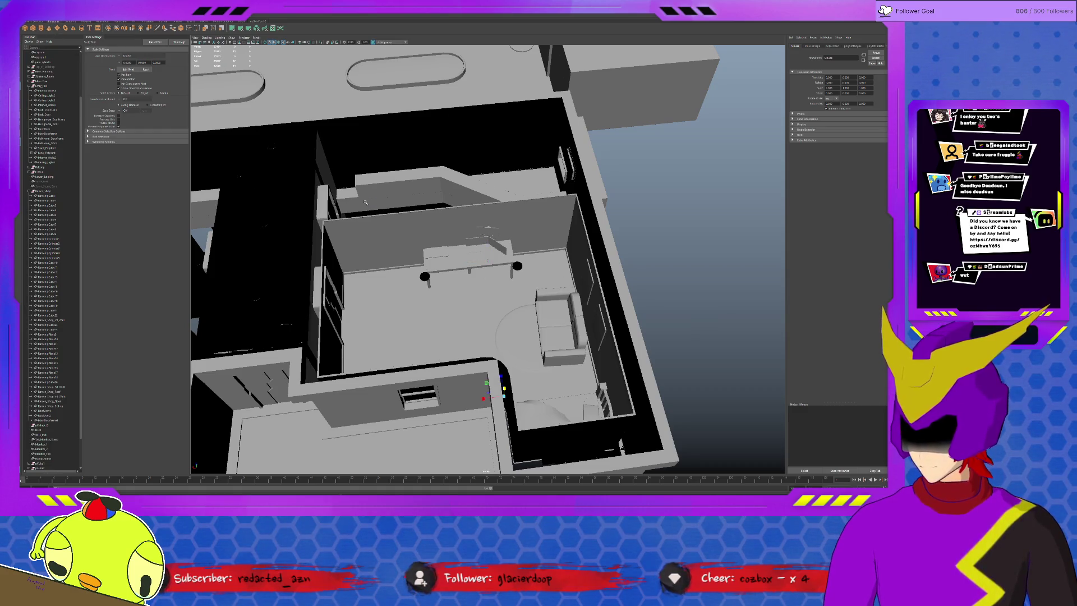
key("w")
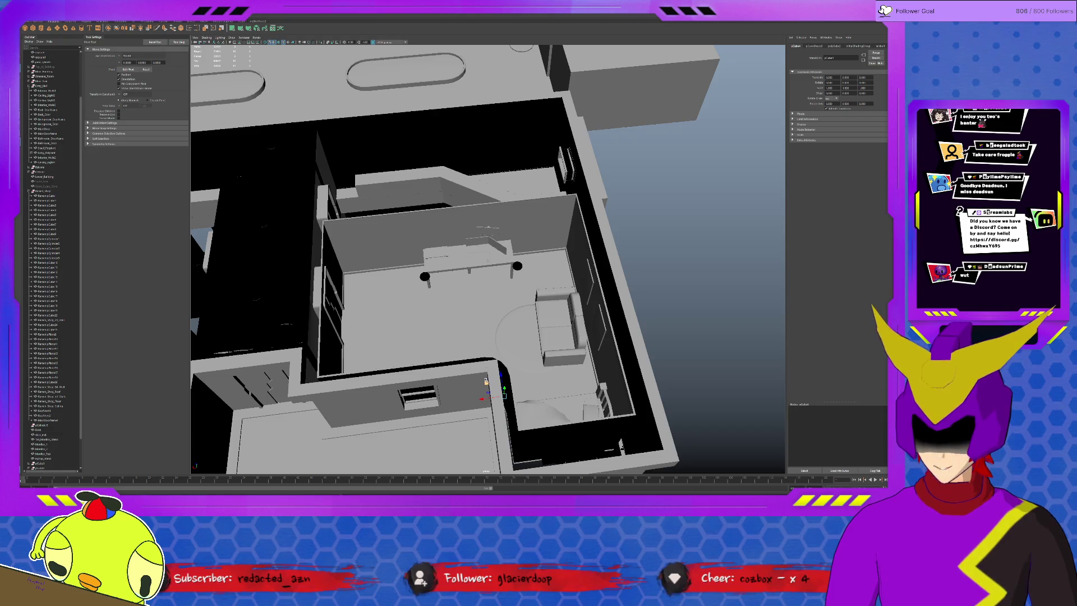
key("f")
scroll(541, 303, "down", 5)
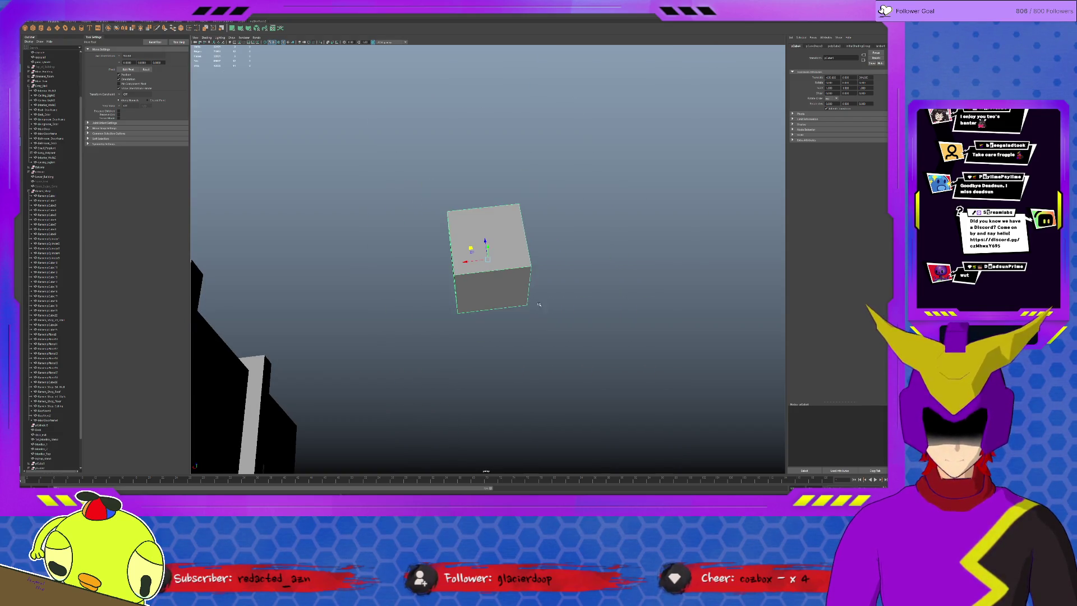
- Scale the cube up, then flatten and narrow it into a wide, thin slab
key("r")
mouse_move(486, 259)
left_mouse_down()
mouse_move(526, 225)
mouse_move(485, 235)
mouse_move(473, 267)
mouse_move(456, 262)
mouse_move(483, 238)
mouse_move(481, 214)
left_mouse_up()
mouse_move(468, 261)
left_mouse_down()
mouse_move(487, 247)
mouse_move(484, 278)
left_mouse_up()
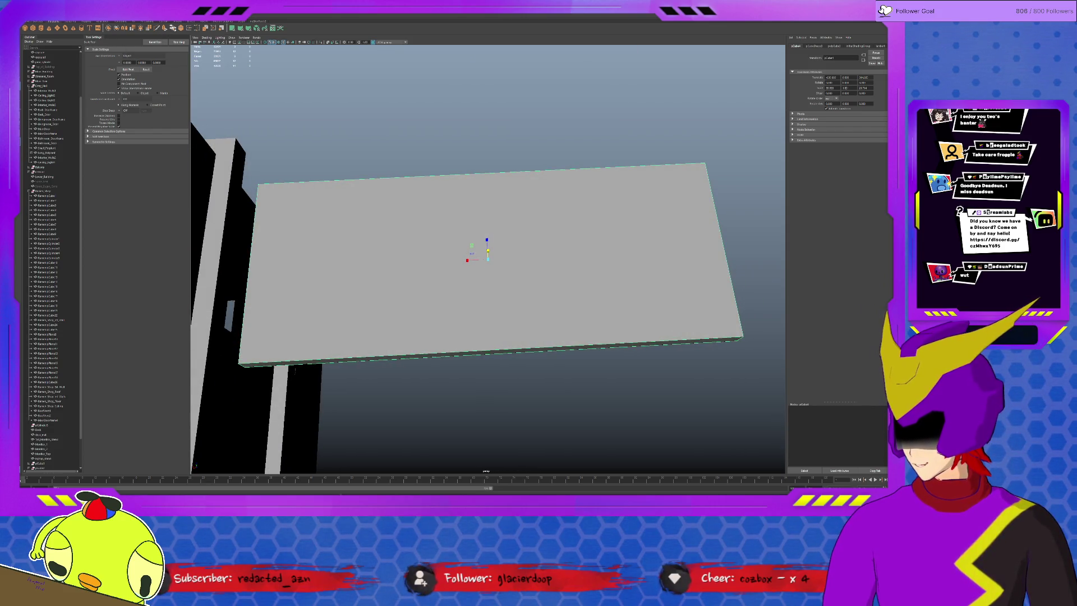
left_click(168, 21)
left_click(75, 28)
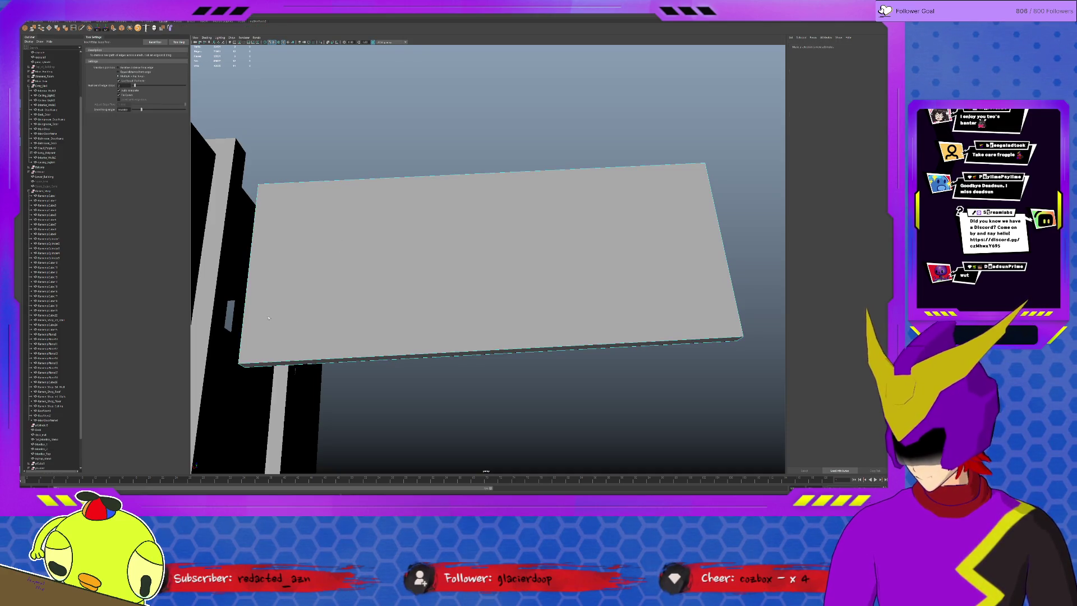
- Insert edge loops across the slab and adjust its width
left_click(252, 257)
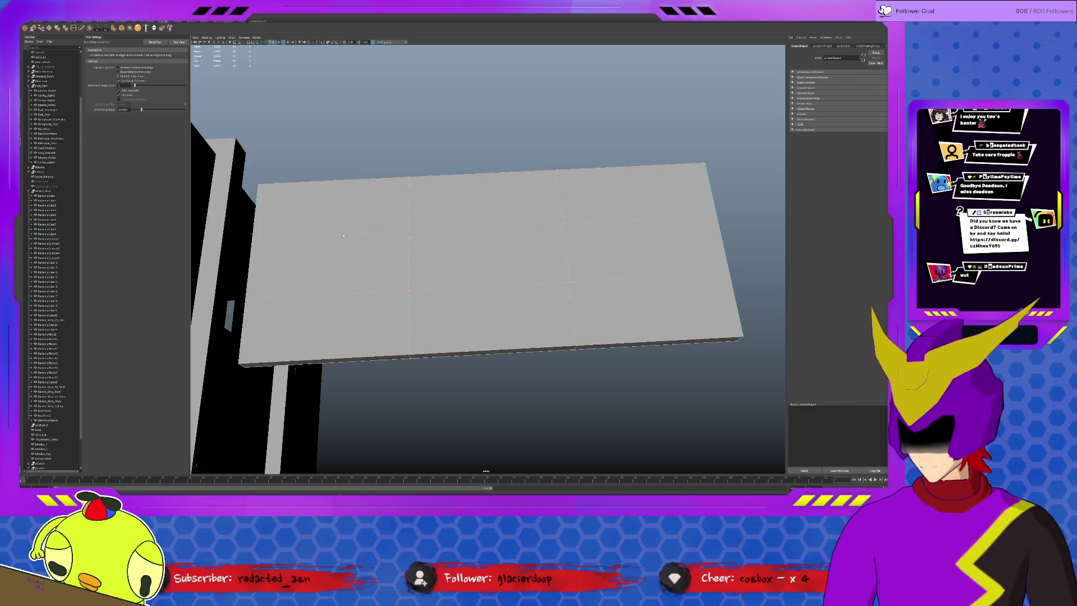
key("r")
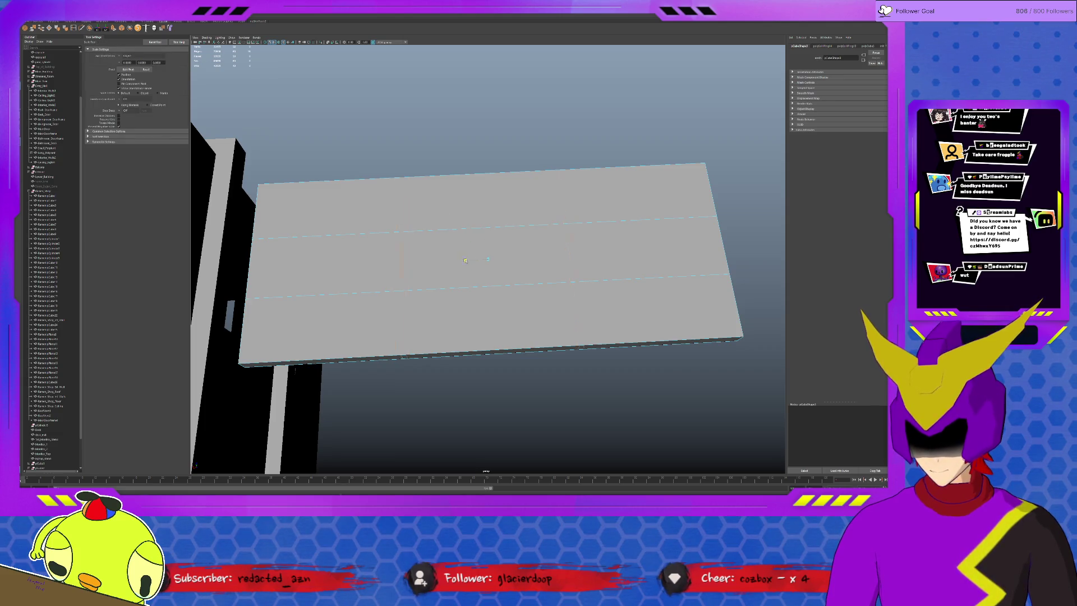
mouse_move(446, 265)
left_mouse_down()
mouse_move(419, 248)
mouse_move(345, 285)
mouse_move(273, 352)
left_mouse_up()
- Scale the slab's top face so both ends slant, then select the front corner edges
left_click(274, 352)
key("f")
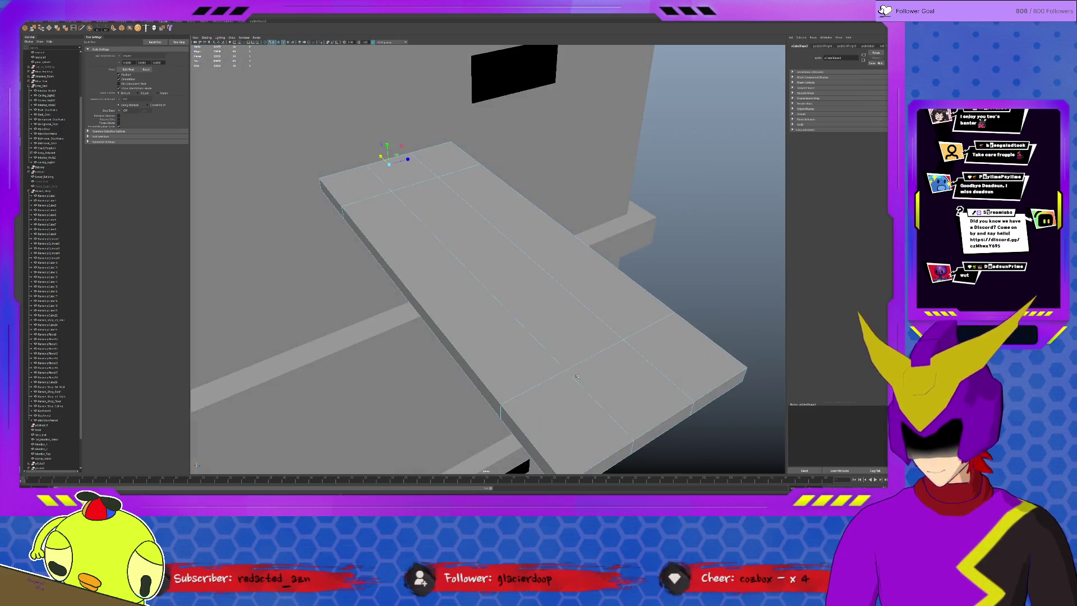
left_click_drag(645, 430, 565, 322, "alt")
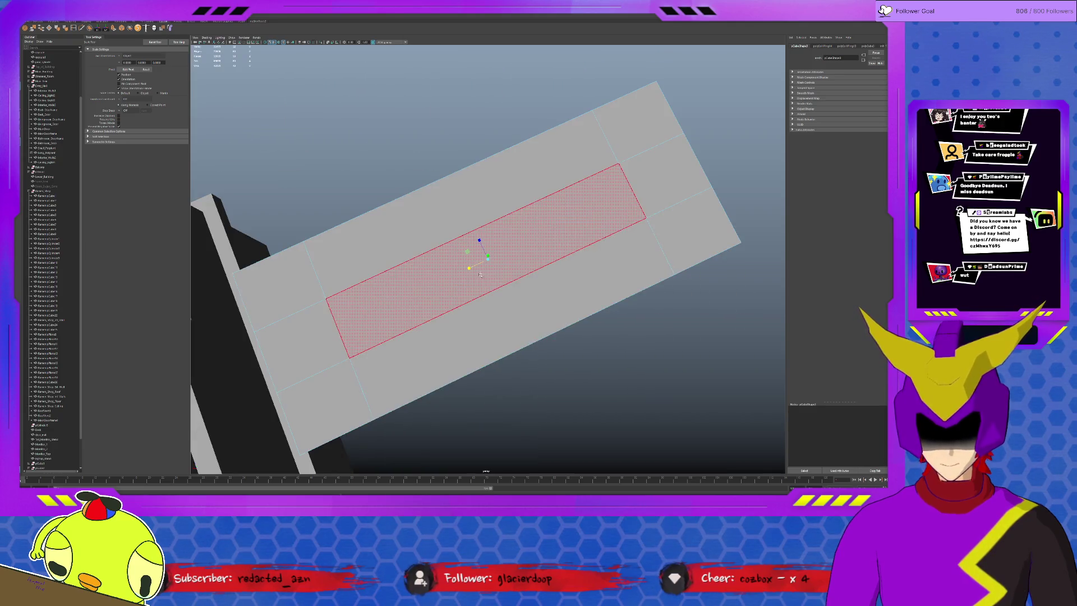
left_click_drag(469, 268, 467, 269)
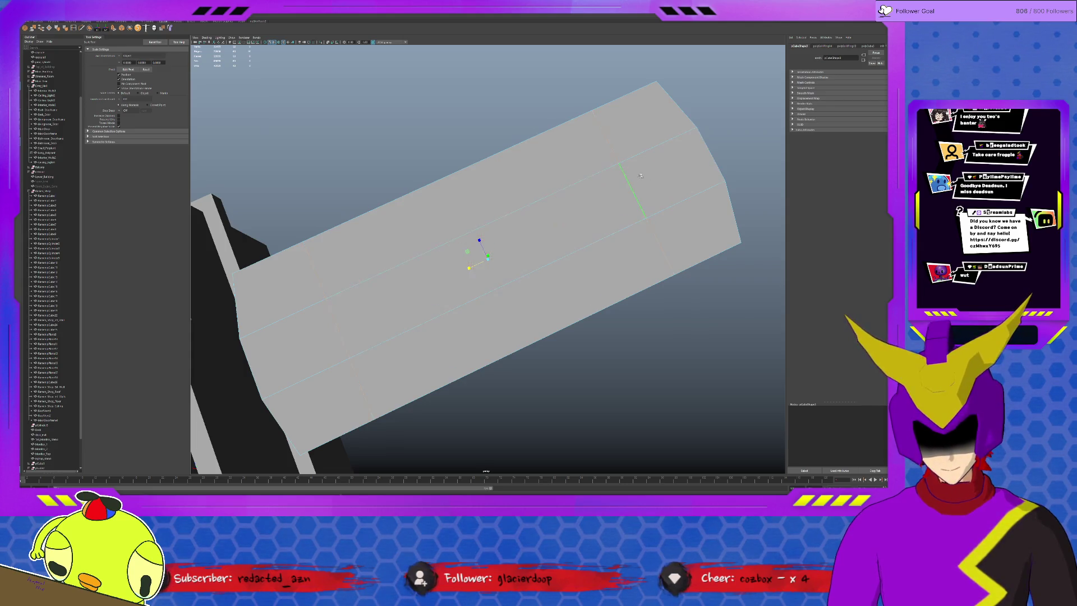
left_click_drag(476, 248, 443, 373, "alt")
left_click(460, 378)
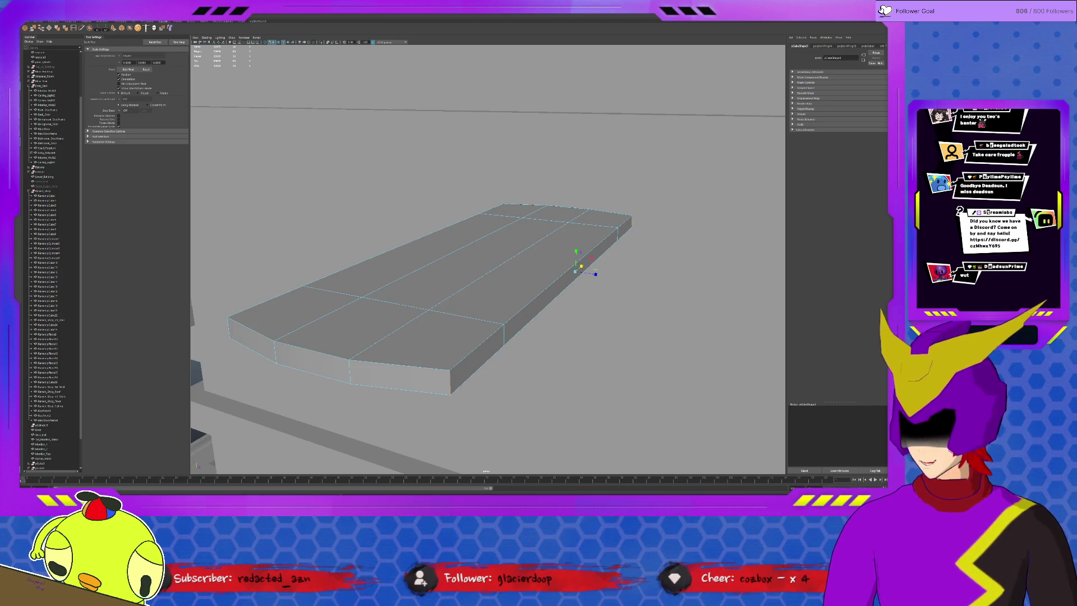
- Bevel the selected corner edges with Ctrl+B and raise Segments to round them smoothly
key("ctrl+b")
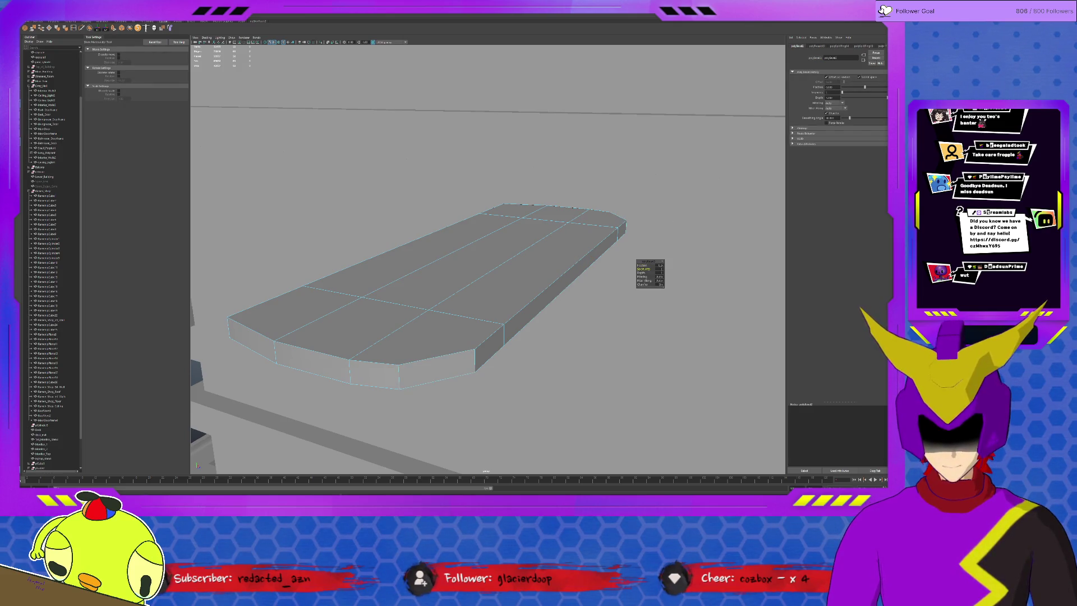
middle_click_drag(645, 314, 673, 315)
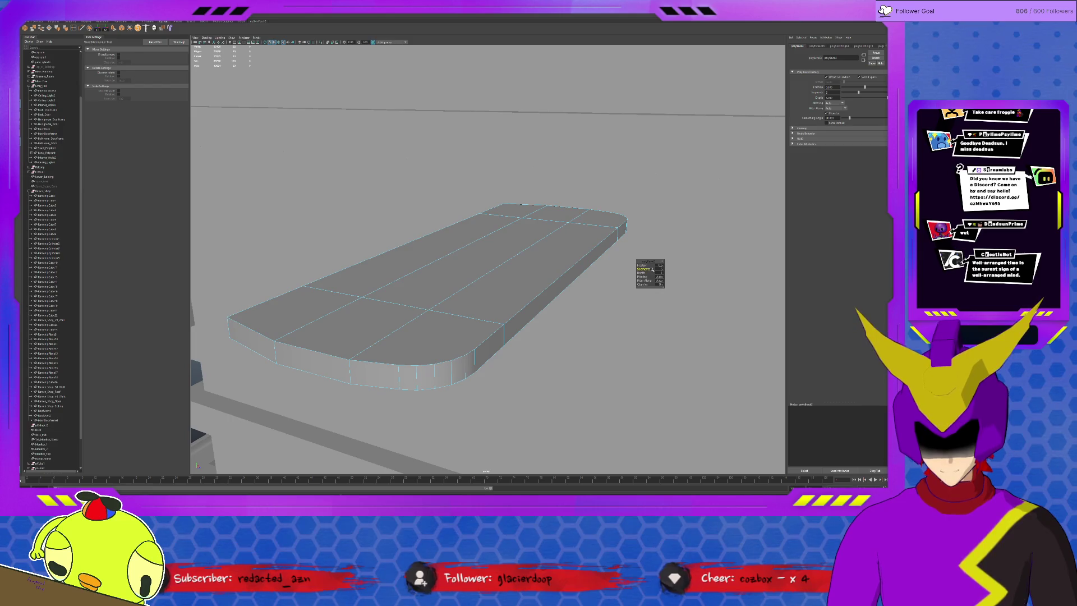
left_click(552, 297)
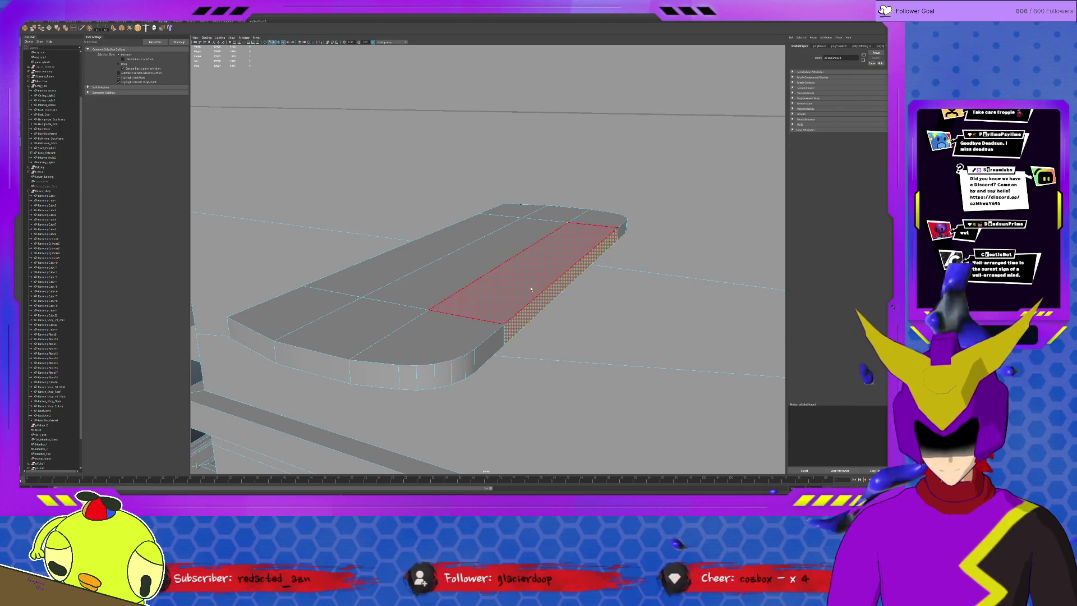
- Select the long front face with its left and corner faces and push them back into the slab
key("F8")
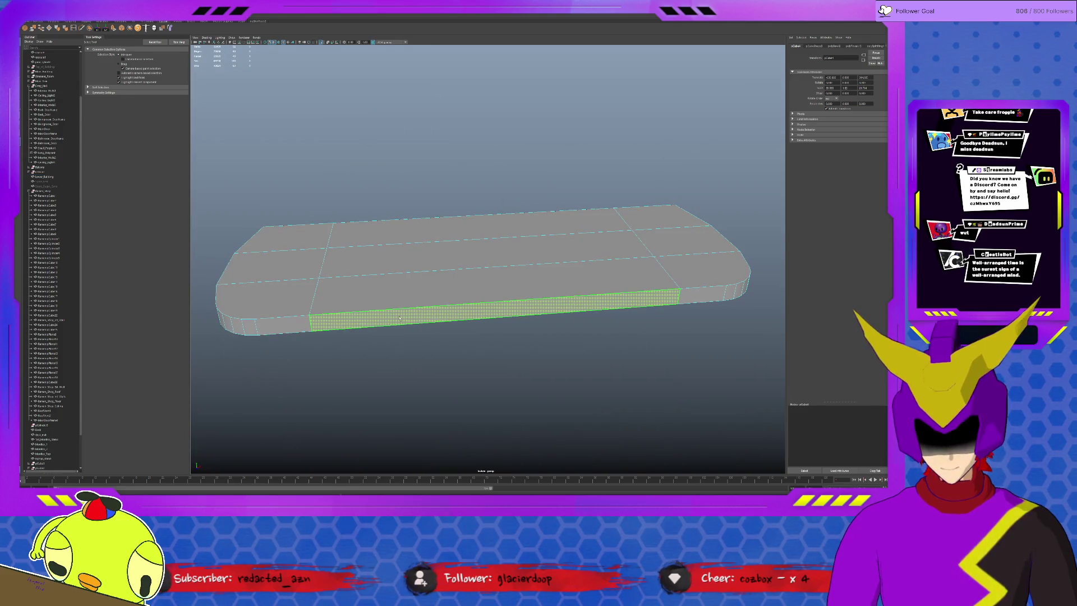
left_click(400, 318)
left_click(283, 326, "shift")
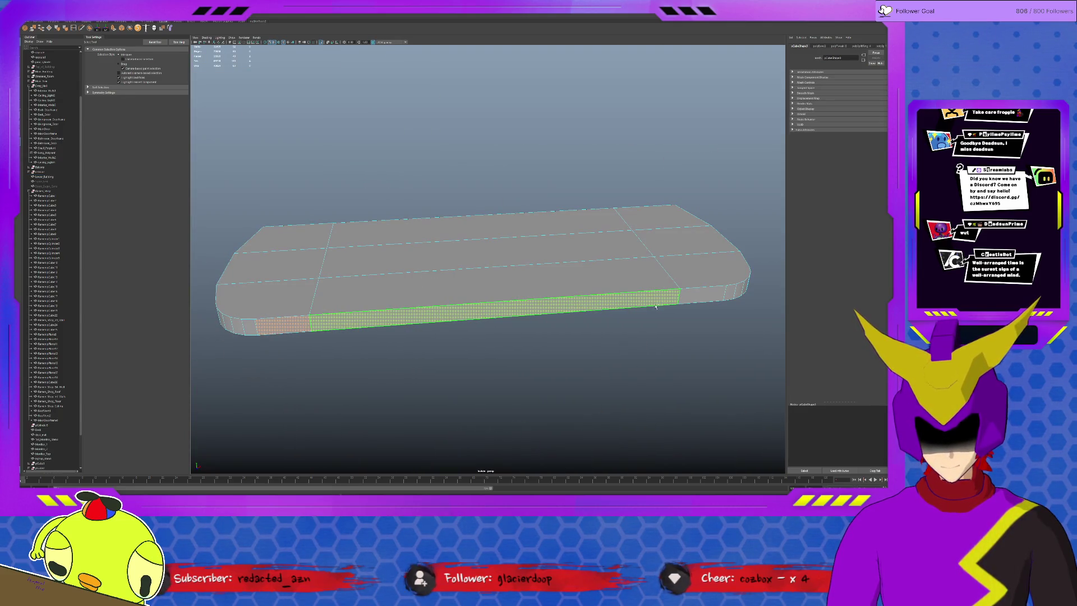
left_click(684, 296, "shift")
key("w")
left_click_drag(504, 321, 504, 309)
- Select the long front bottom edge and bevel it with Ctrl+B
key("F10")
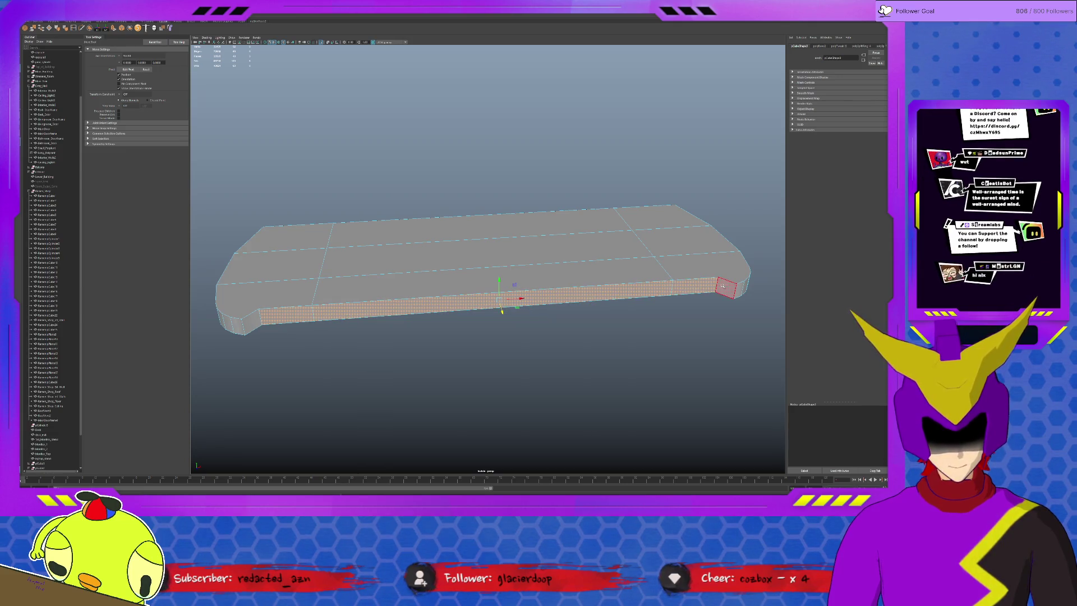
left_click(724, 285)
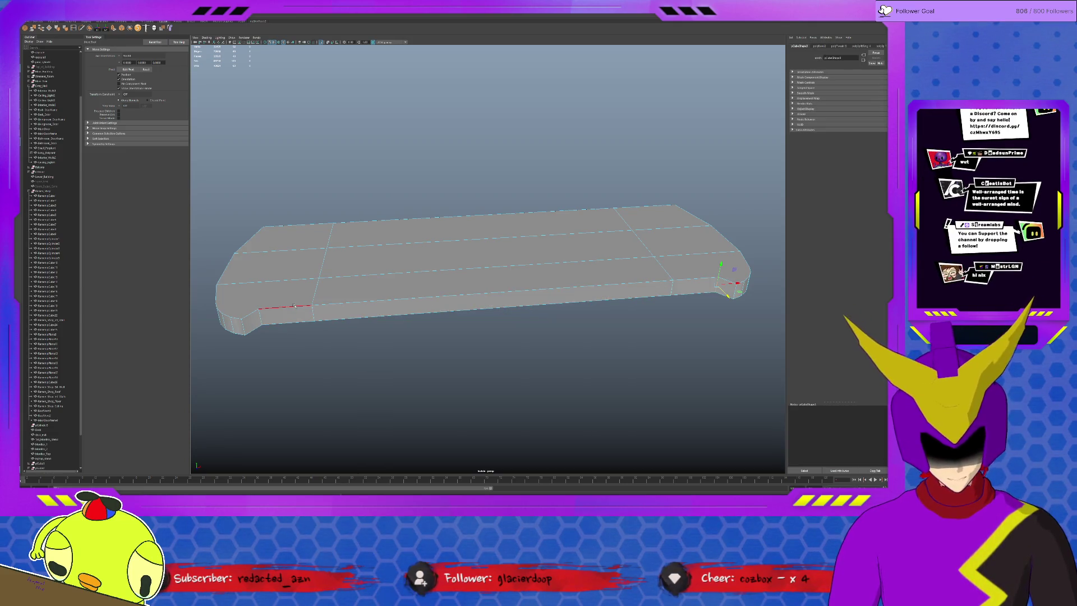
left_click(549, 304)
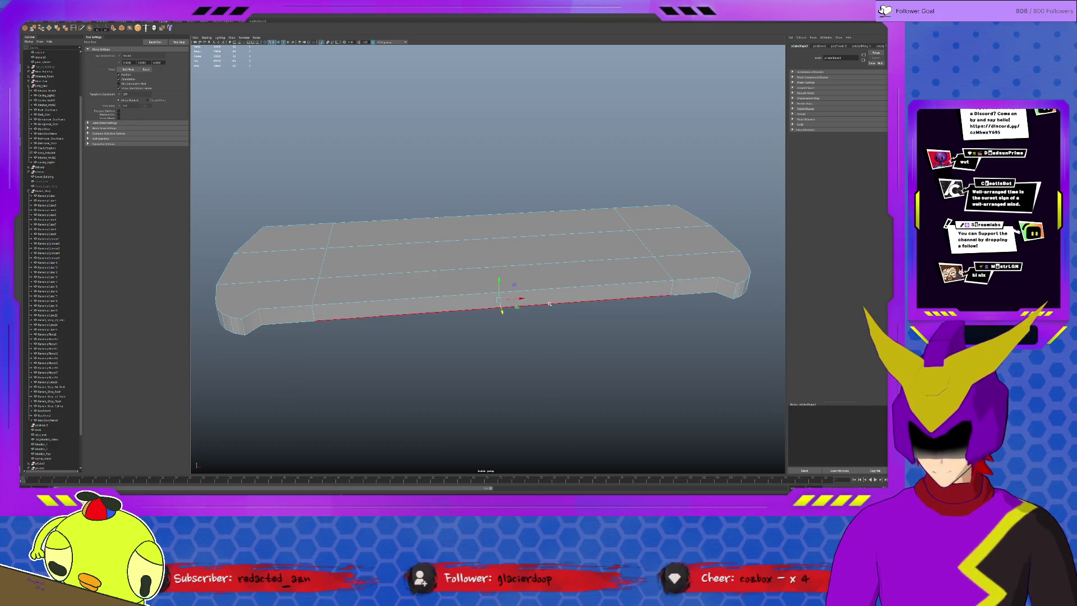
left_click(503, 314)
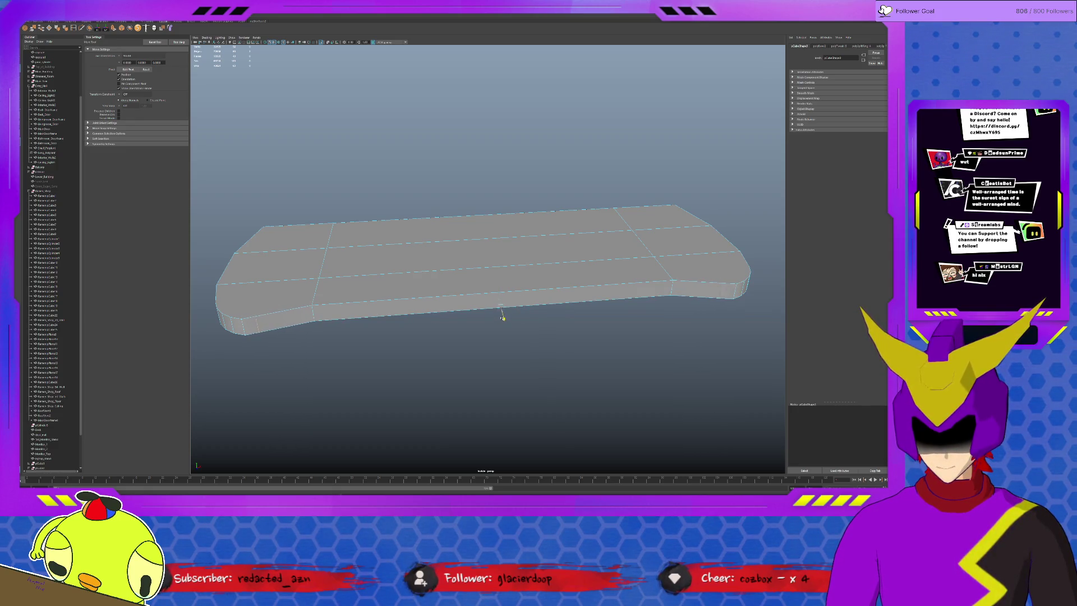
left_click(503, 312)
mouse_move(503, 320)
left_mouse_down("alt")
mouse_move(415, 288)
mouse_move(443, 285)
left_mouse_up("alt")
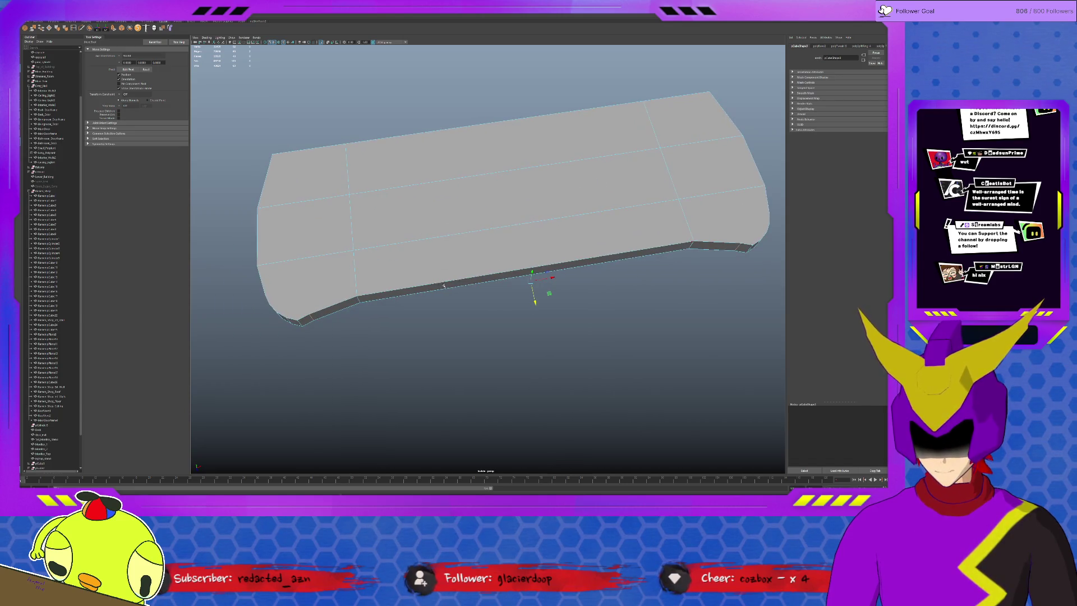
key("r")
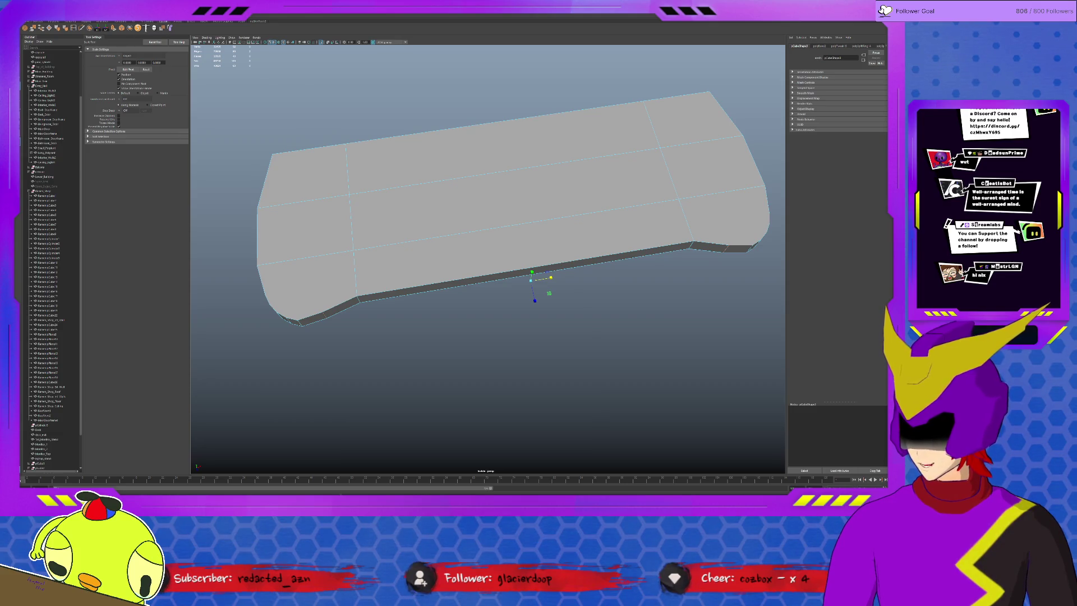
key("ctrl+b")
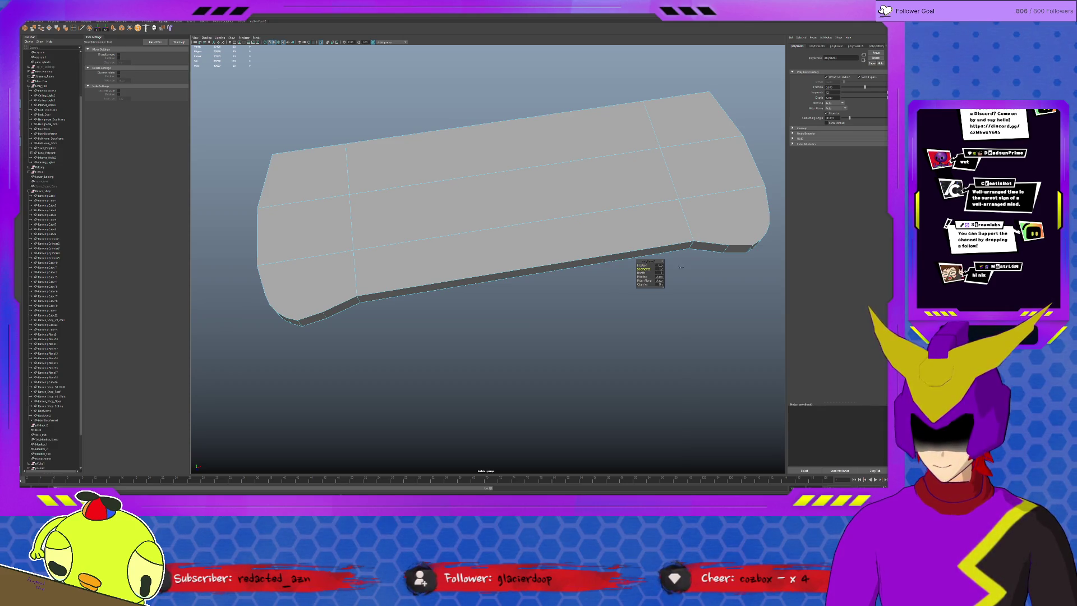
- Orbit under the board and dismiss the polyBevel in-view editor
left_click_drag(502, 290, 496, 257, "alt")
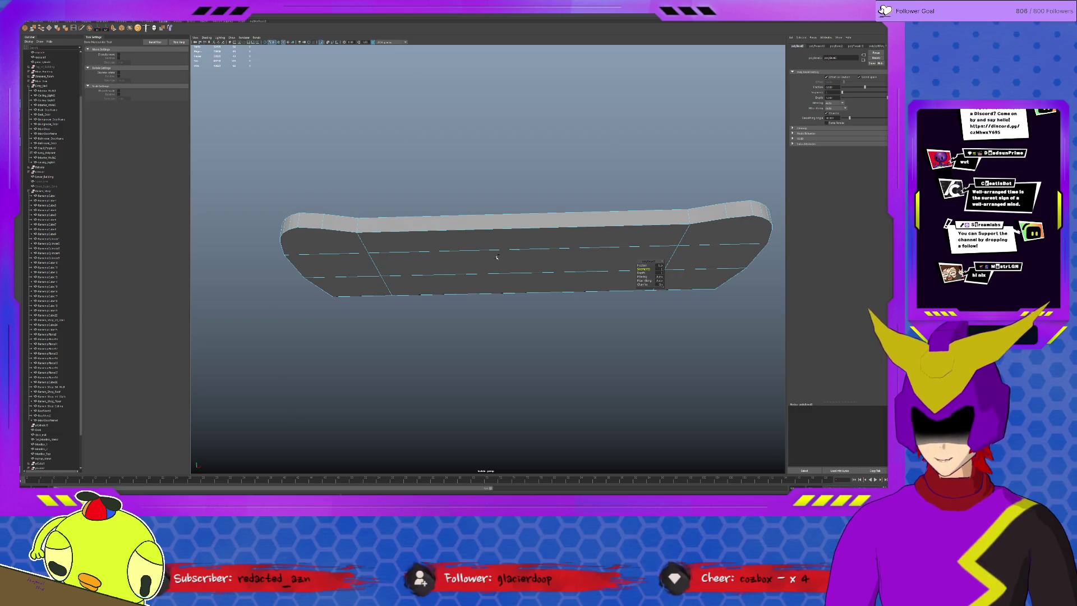
left_click(496, 257)
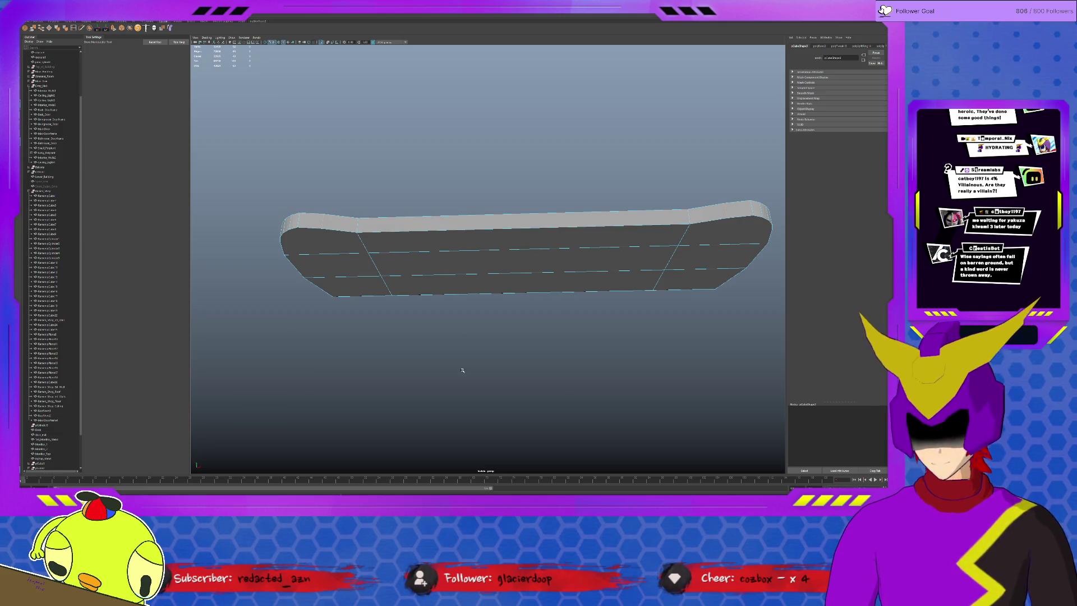
- Add an edge loop across the top of the slab
left_click_drag(487, 236, 438, 280, "alt")
scroll(410, 308, "up", 5)
scroll(336, 279, "down", 5)
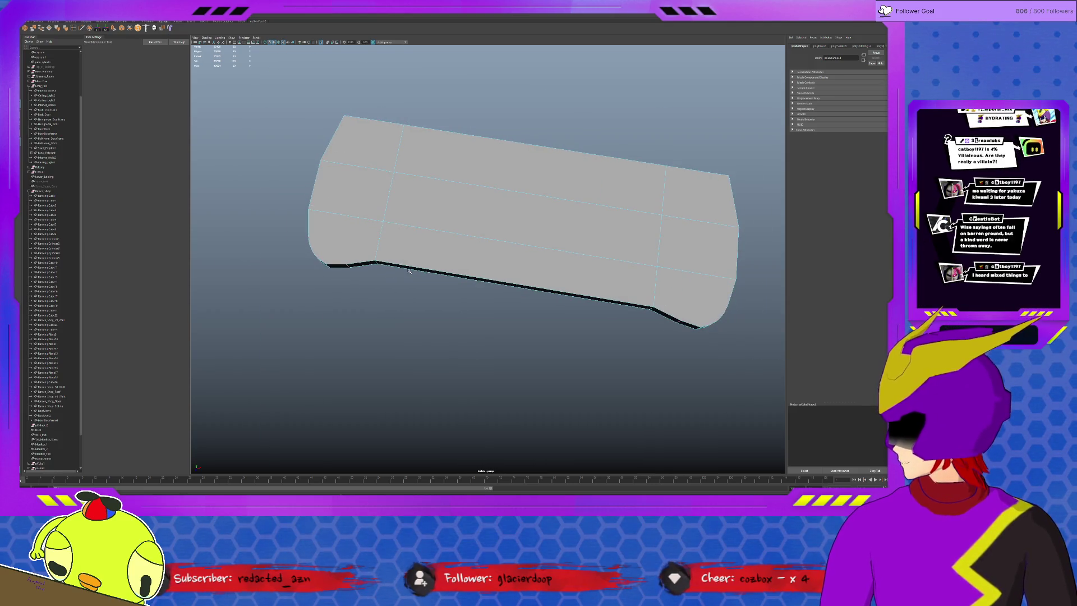
key("w")
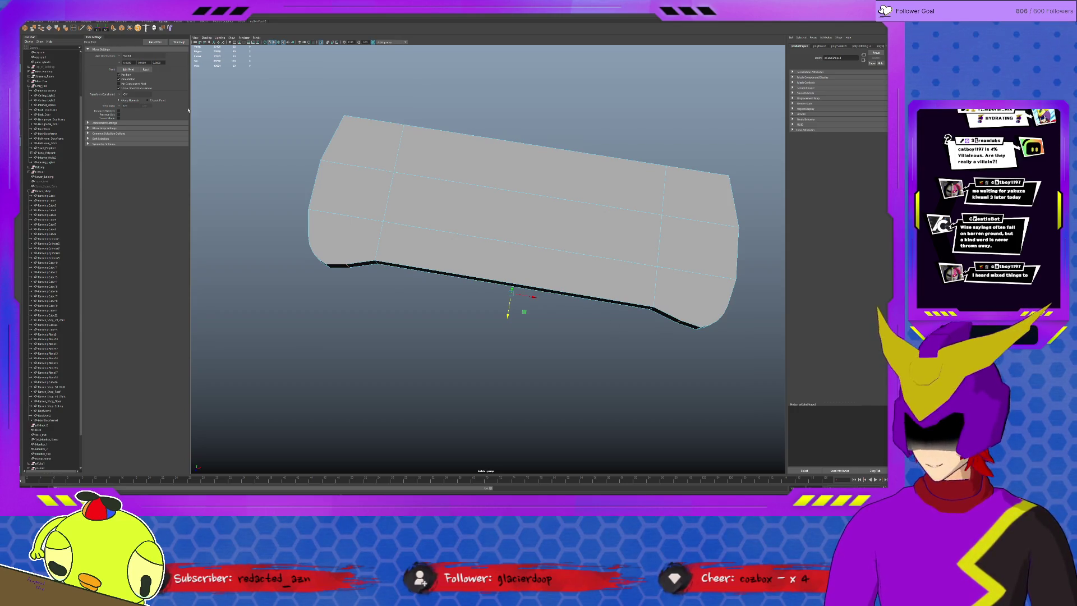
right_click_drag(482, 219, 493, 198, "shift")
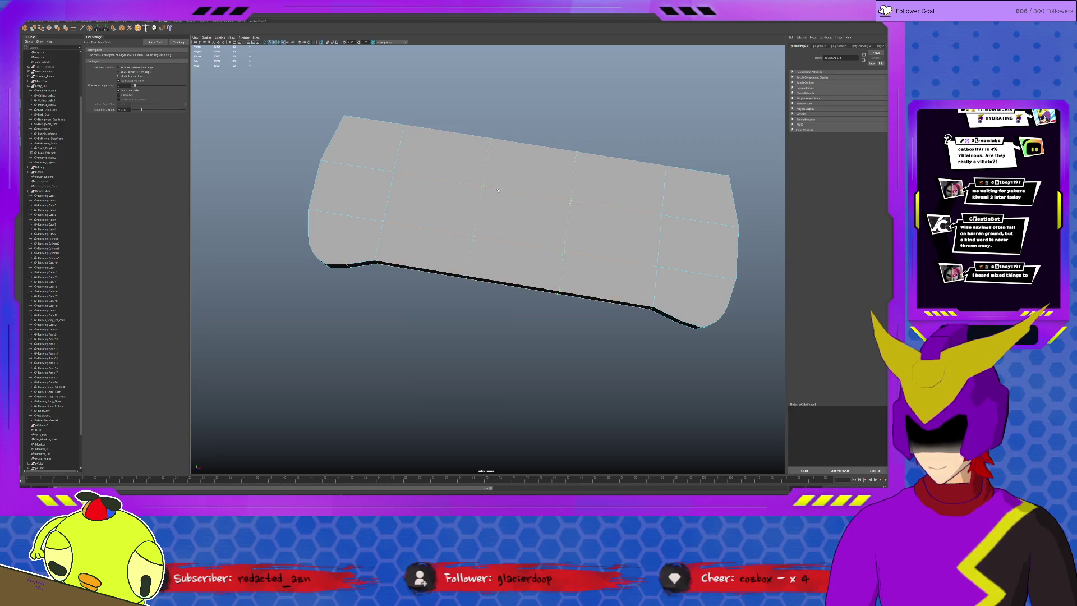
left_click_drag(494, 223, 505, 241, "alt")
key("w")
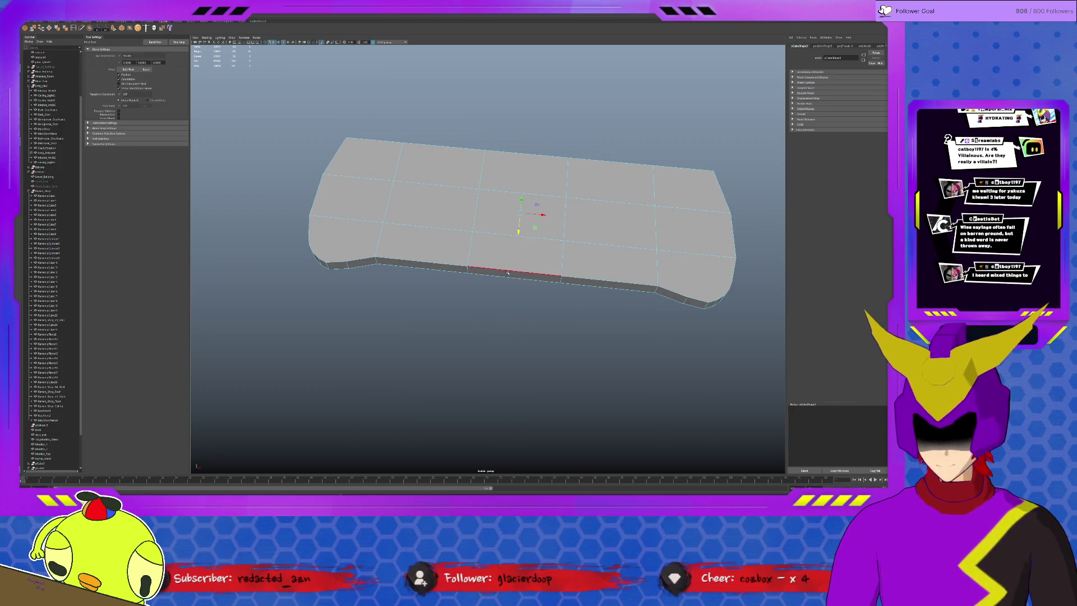
- Select front side faces near the left end and middle, and bevel them with Ctrl+B
left_click(507, 275)
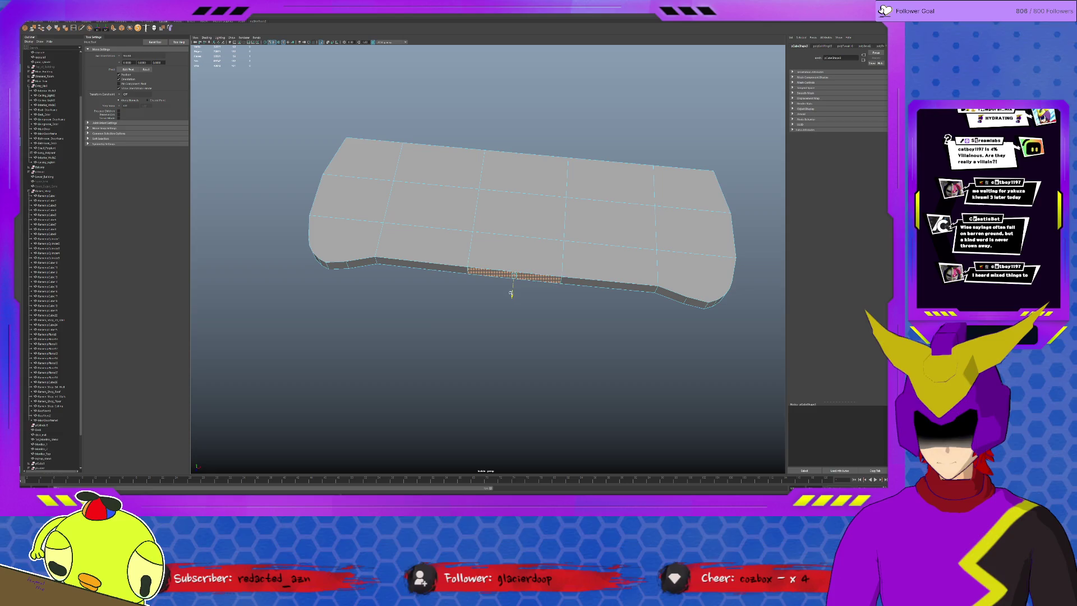
left_click_drag(511, 294, 459, 249, "alt")
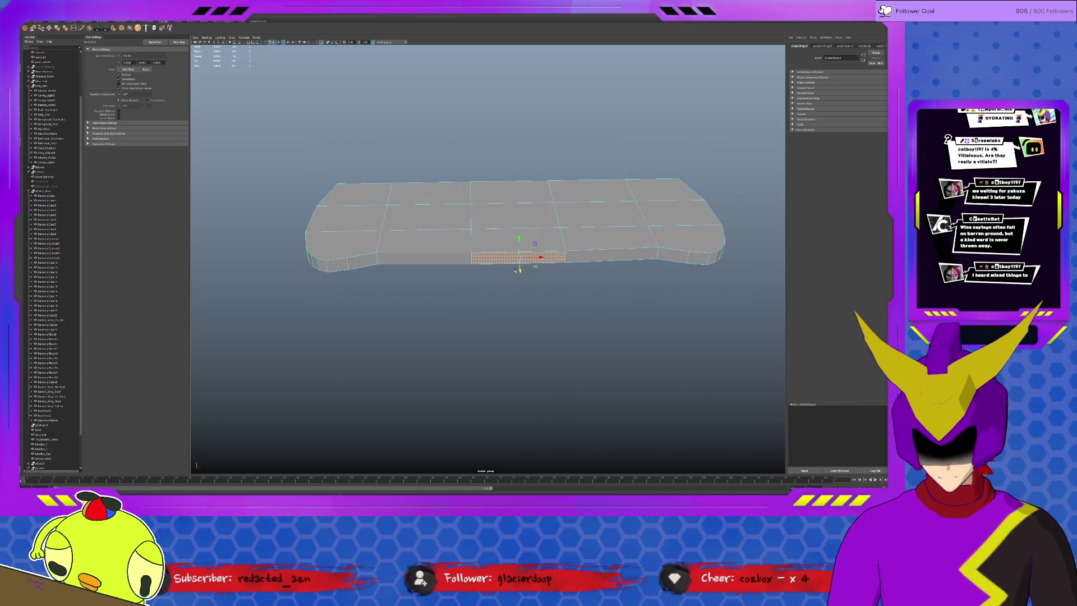
key("q")
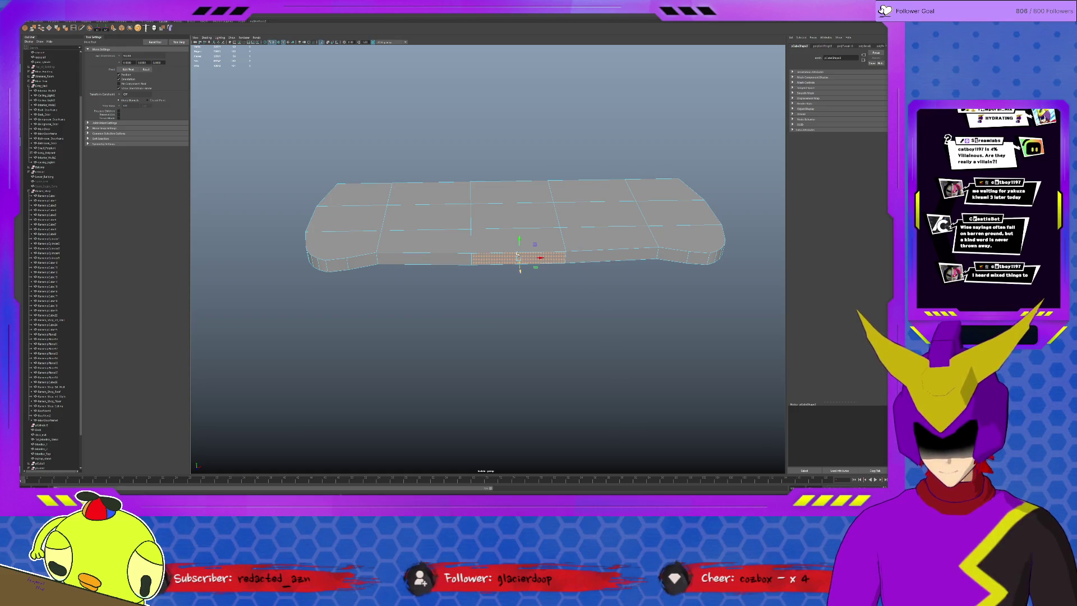
left_click(515, 225)
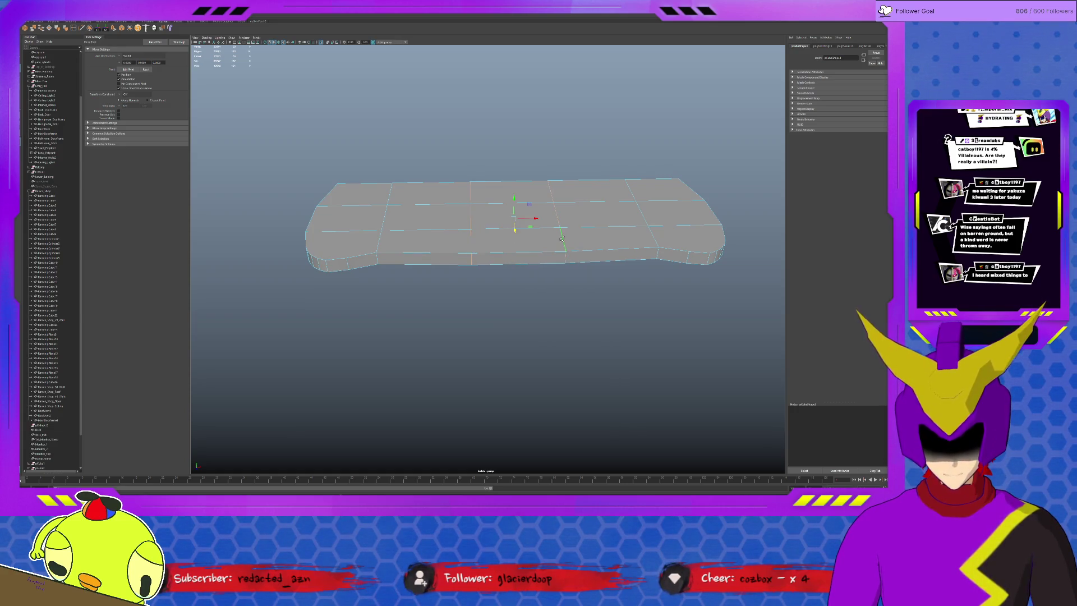
key("r")
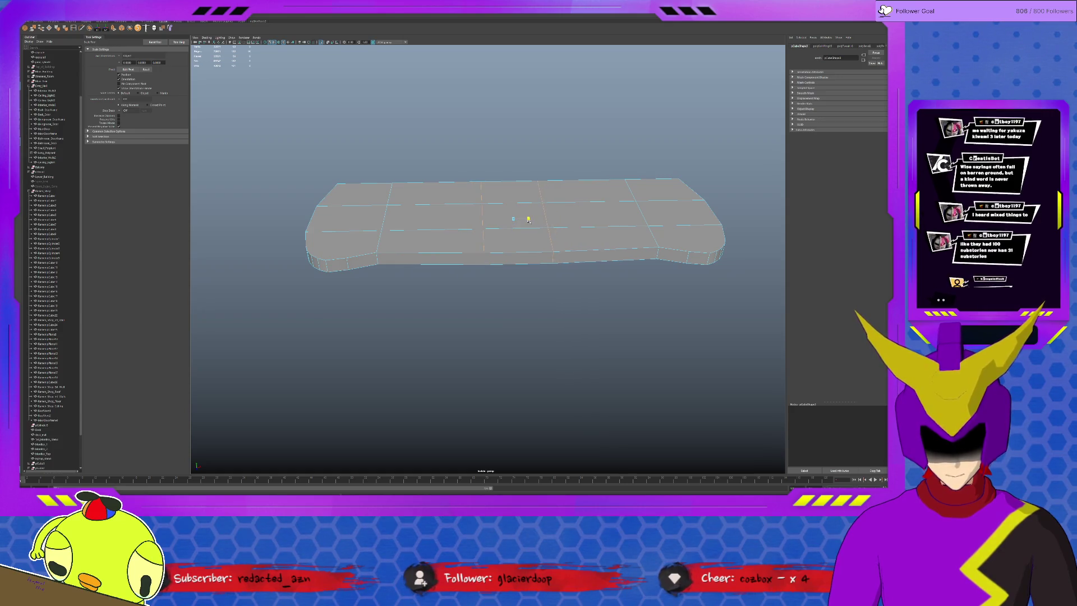
mouse_move(529, 220)
left_mouse_down("alt")
mouse_move(495, 236)
mouse_move(728, 223)
left_mouse_up("alt")
left_click(495, 236)
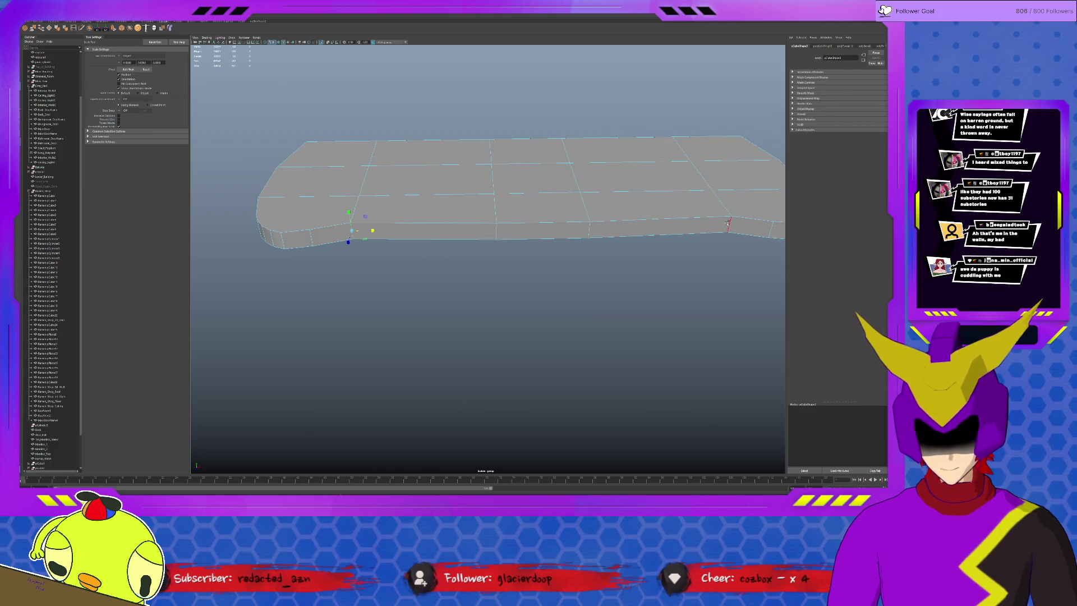
left_click(546, 233)
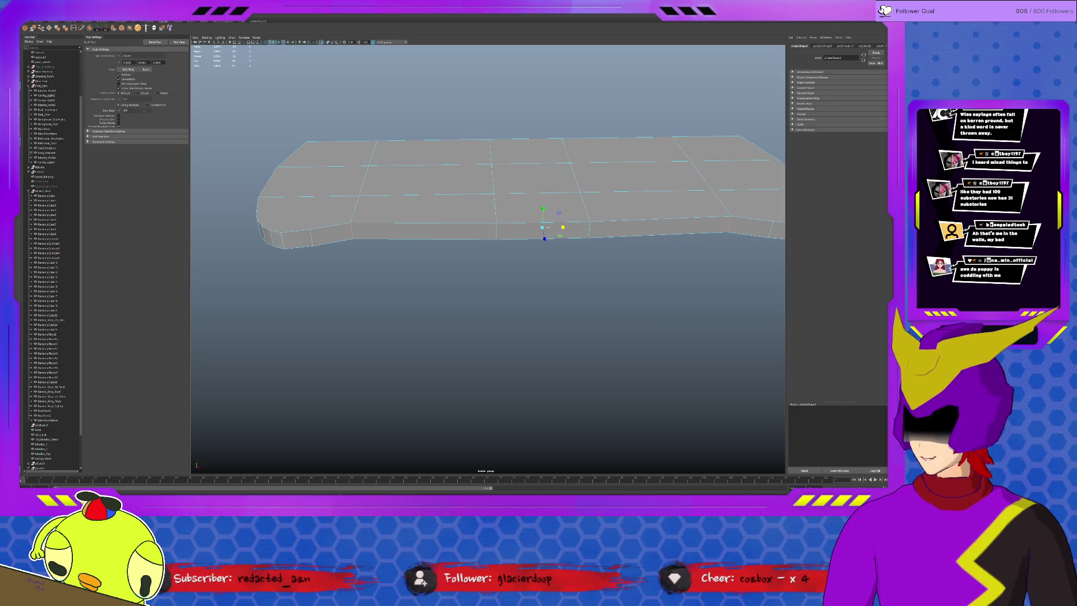
key("ctrl+b")
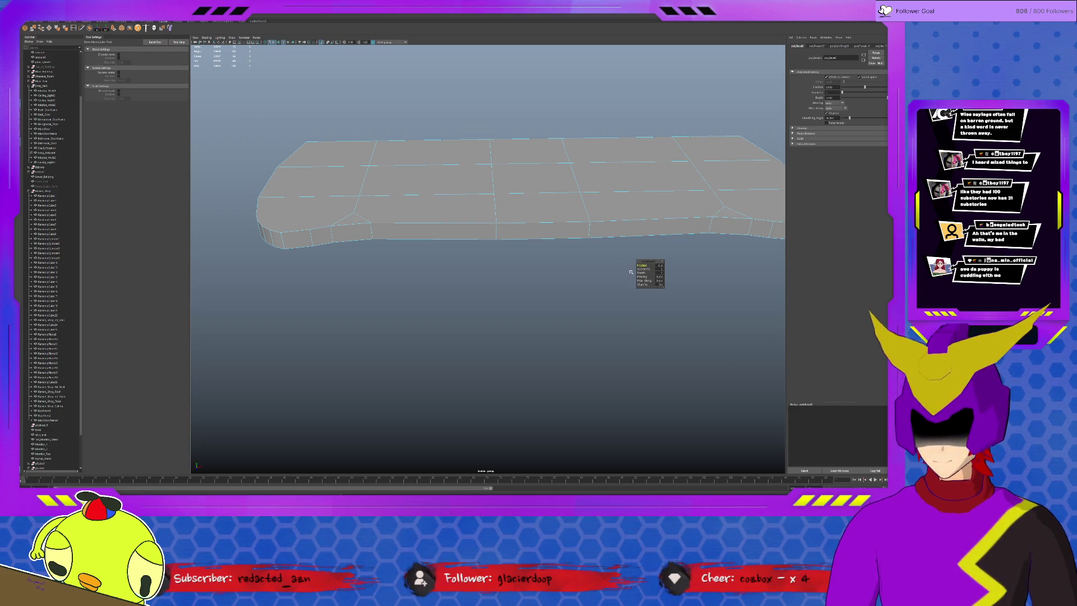
- Set the bevel's Segments to 2 and inspect the whole bevelled slab
type("2")
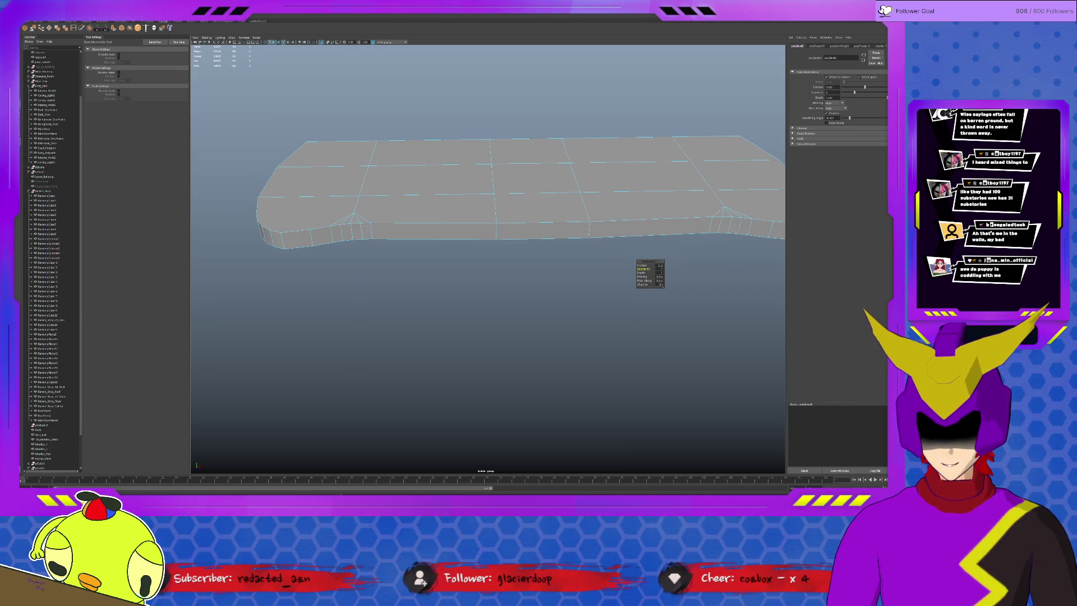
scroll(387, 199, "up", 3)
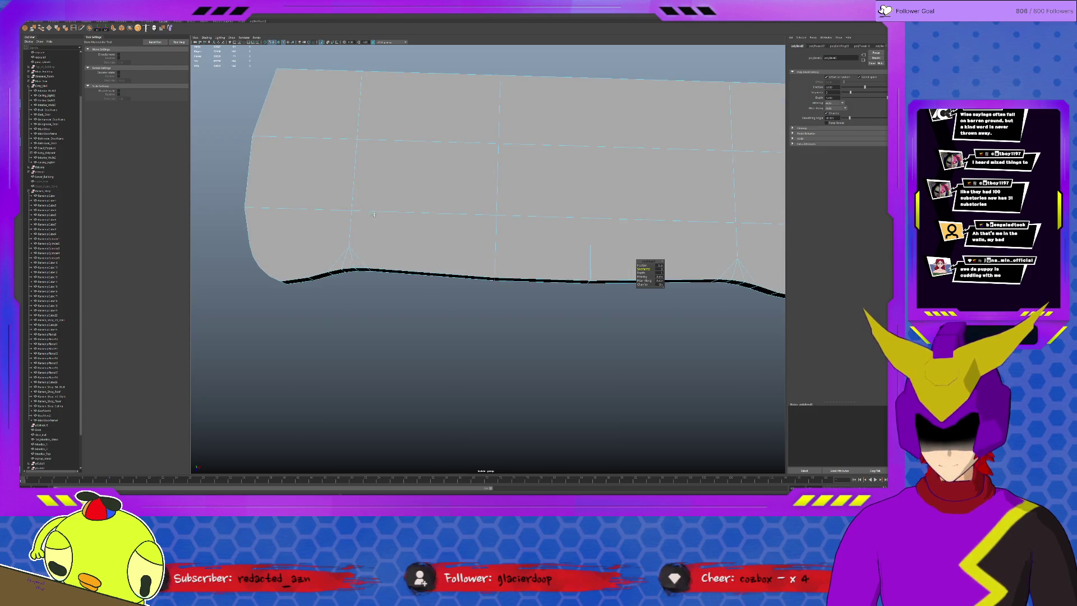
middle_click_drag(374, 215, 331, 168, "alt")
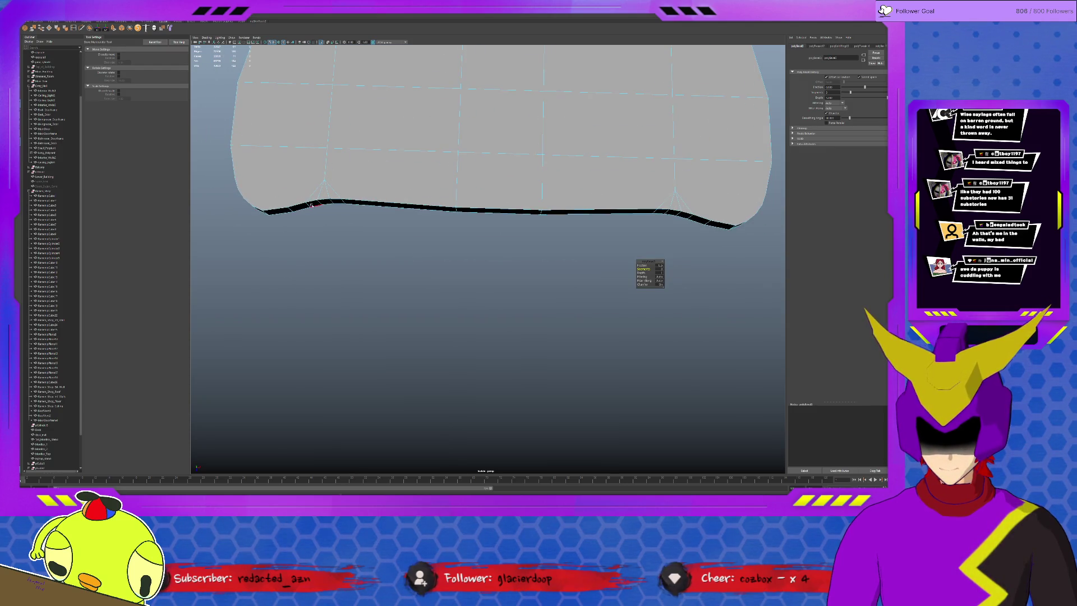
mouse_move(310, 204)
left_mouse_down("alt")
mouse_move(311, 183)
mouse_move(401, 226)
mouse_move(406, 246)
mouse_move(315, 242)
mouse_move(493, 278)
left_mouse_up("alt")
key("q")
- Apply another bevel and raise it to 2 segments
key("ctrl+b")
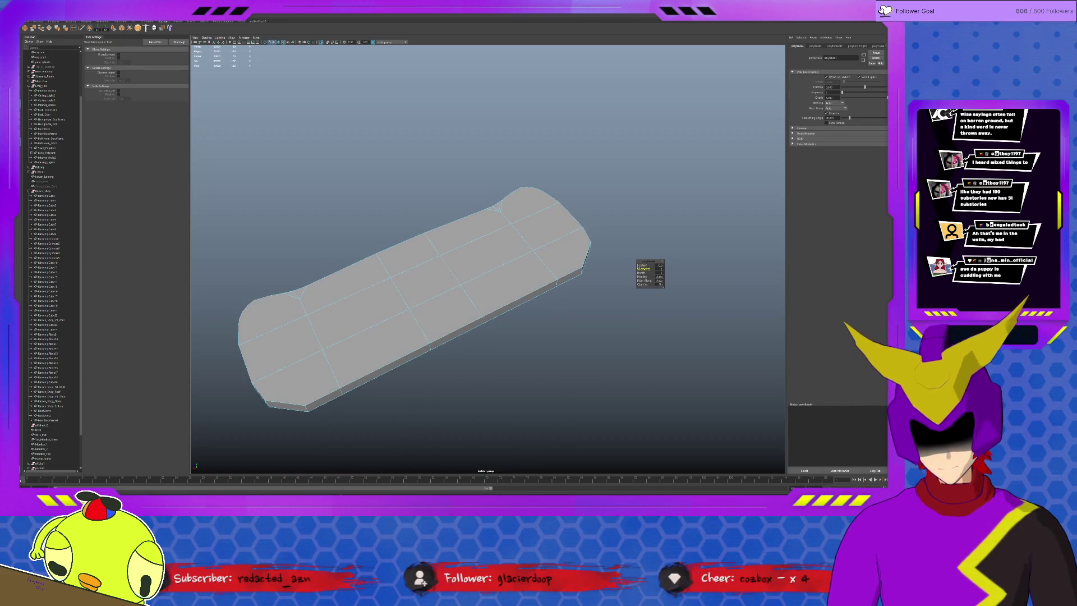
middle_click_drag(643, 269, 643, 265)
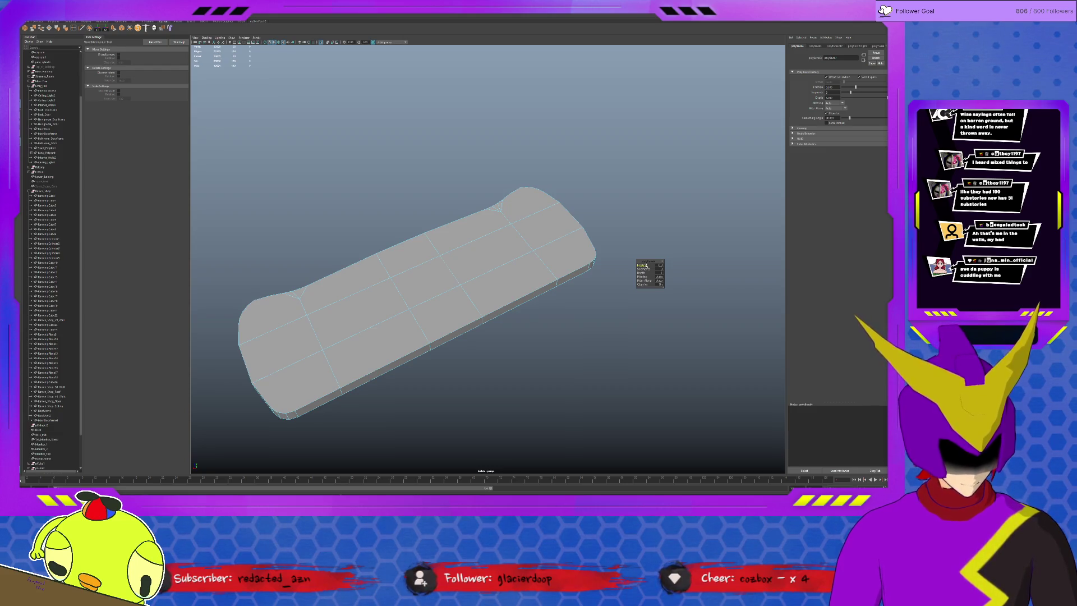
left_click_drag(493, 252, 457, 256, "alt")
key("q")
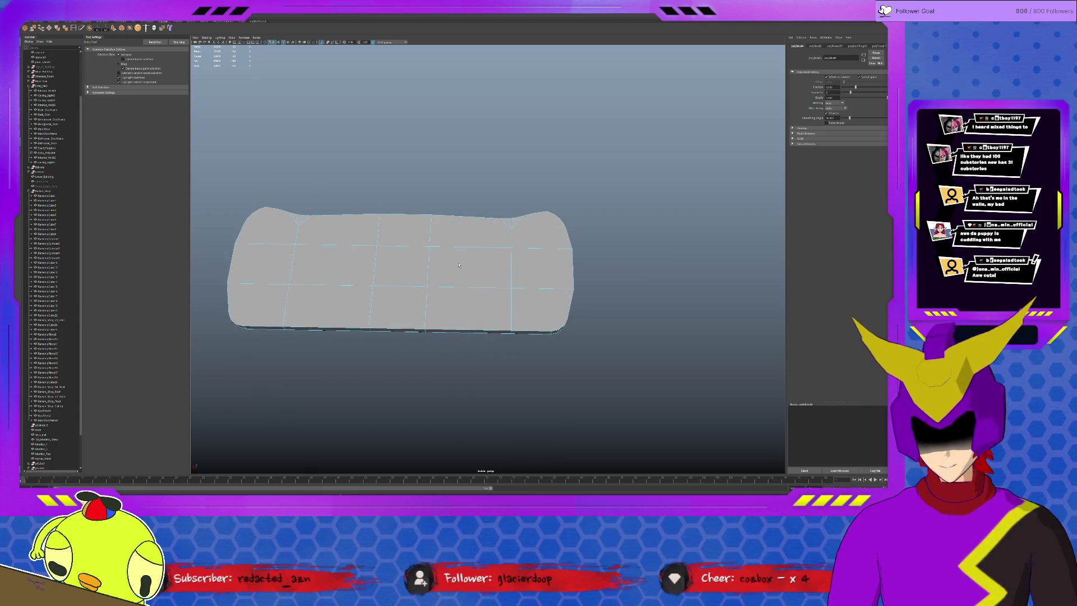
left_click(452, 244)
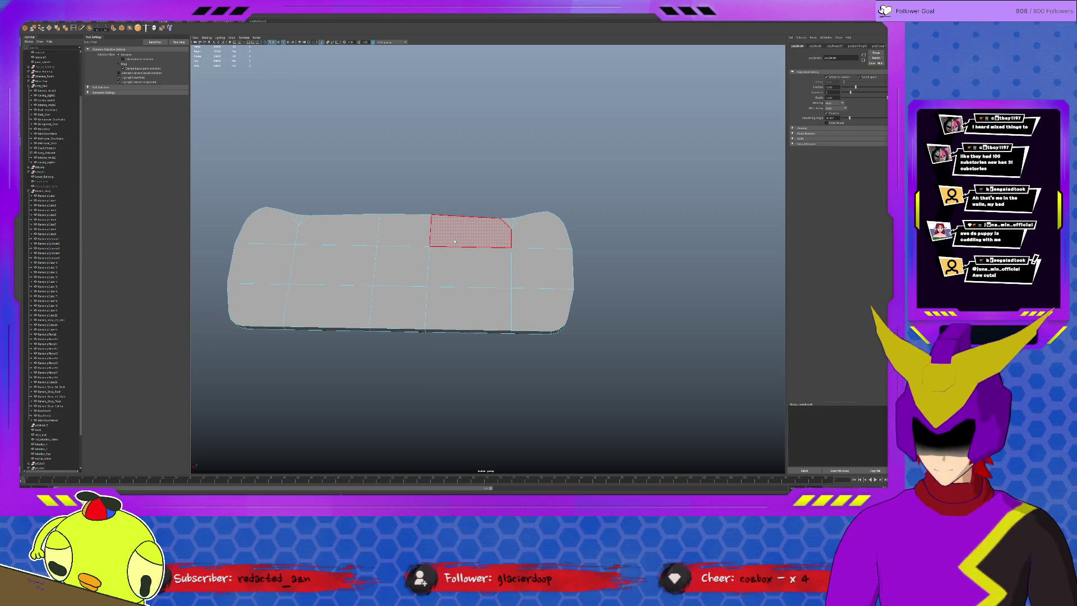
middle_click_drag(470, 245, 503, 233, "alt")
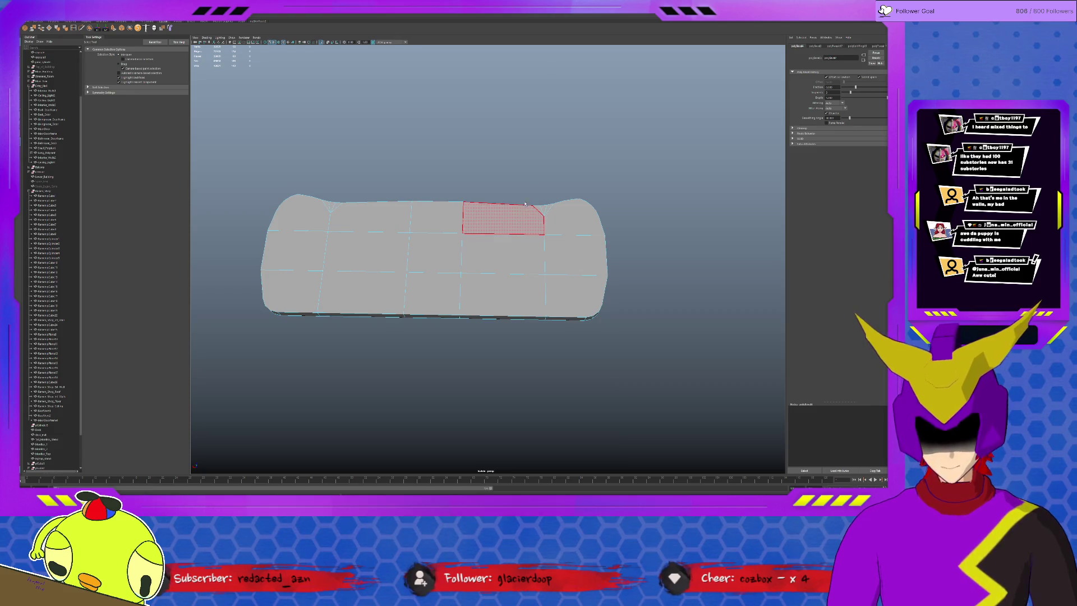
scroll(522, 214, "up", 3)
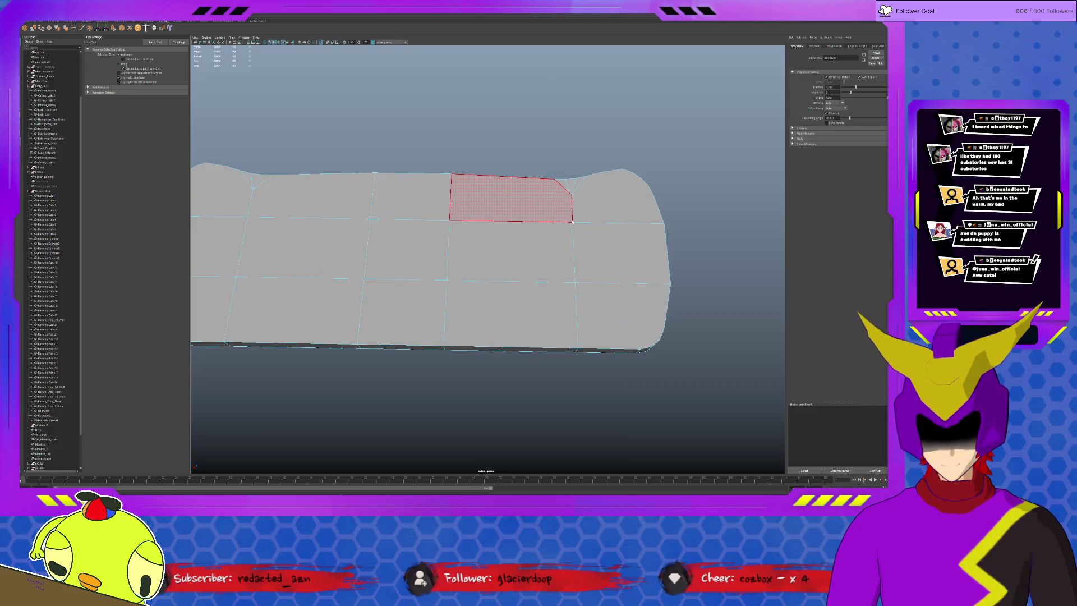
left_click(572, 193)
key("w")
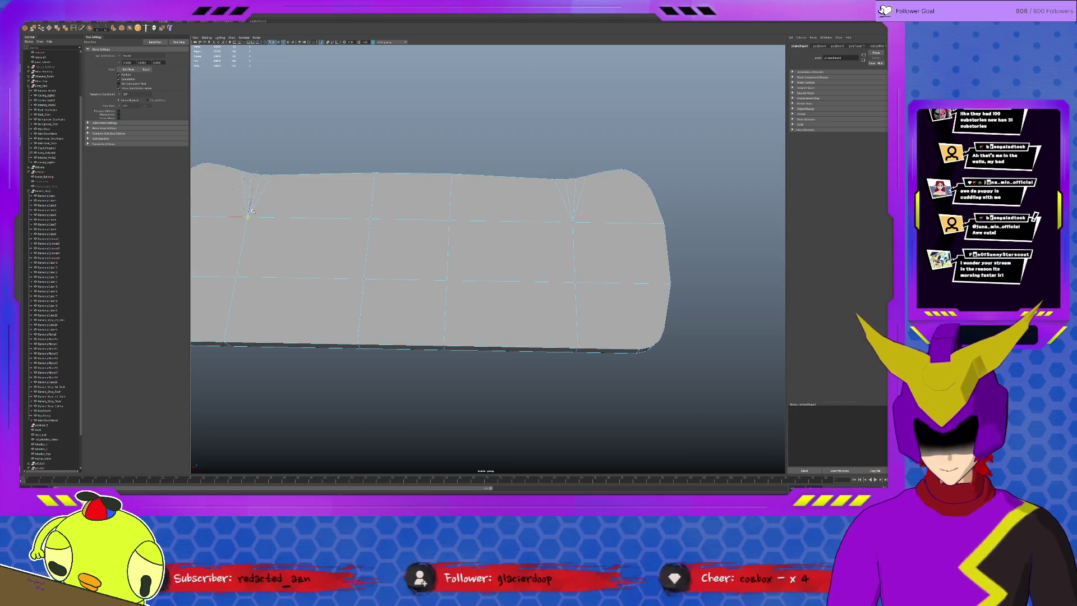
- Select the left and right notch vertices, undo a test move, and merge them
left_click(240, 223)
left_click(573, 222, "shift")
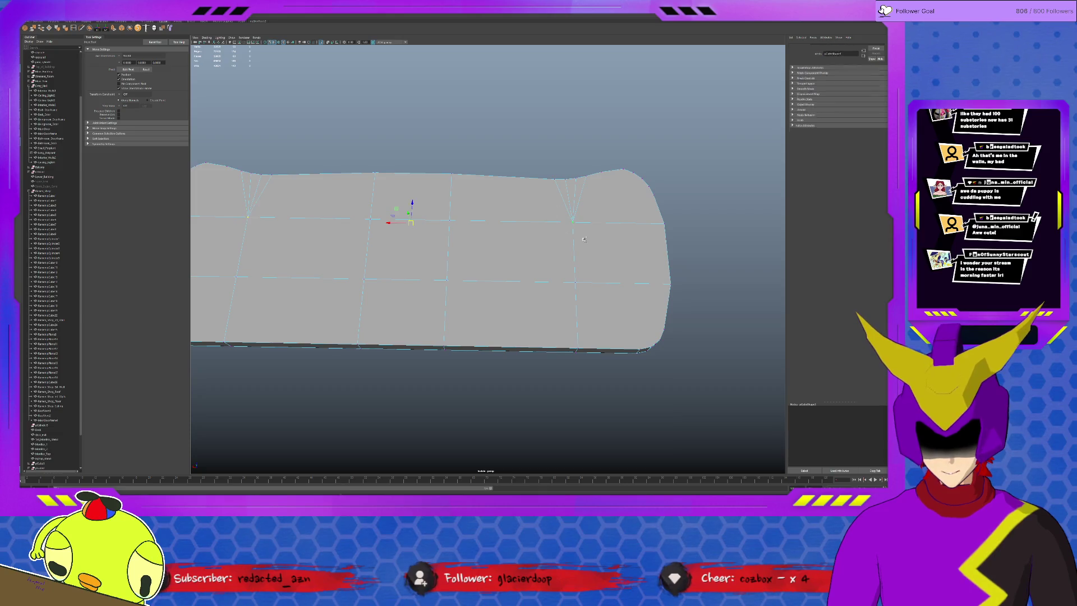
left_click(31, 28)
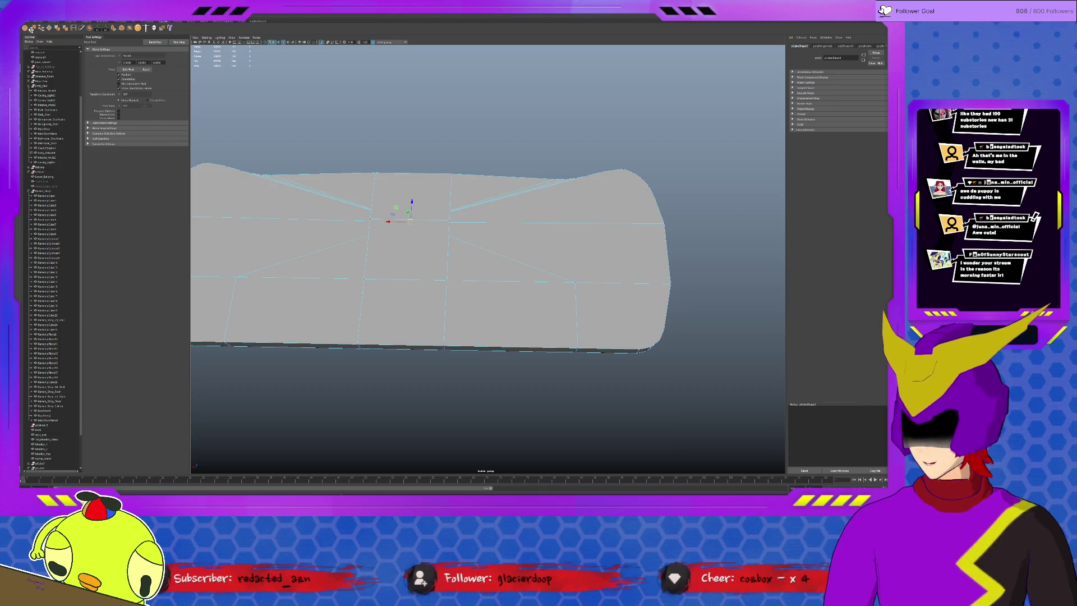
left_click(31, 29)
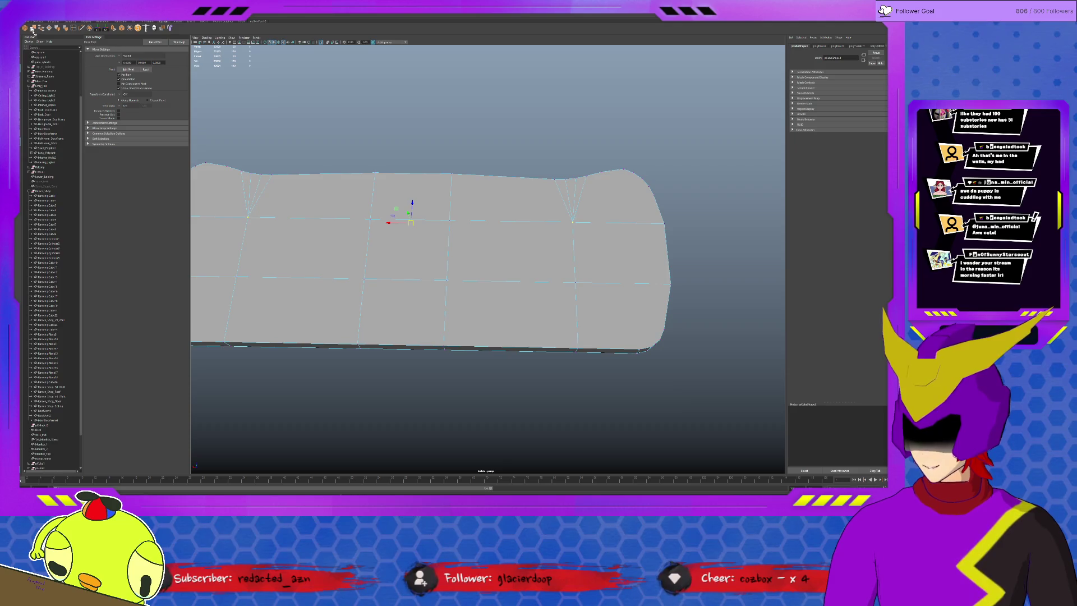
left_click(32, 28)
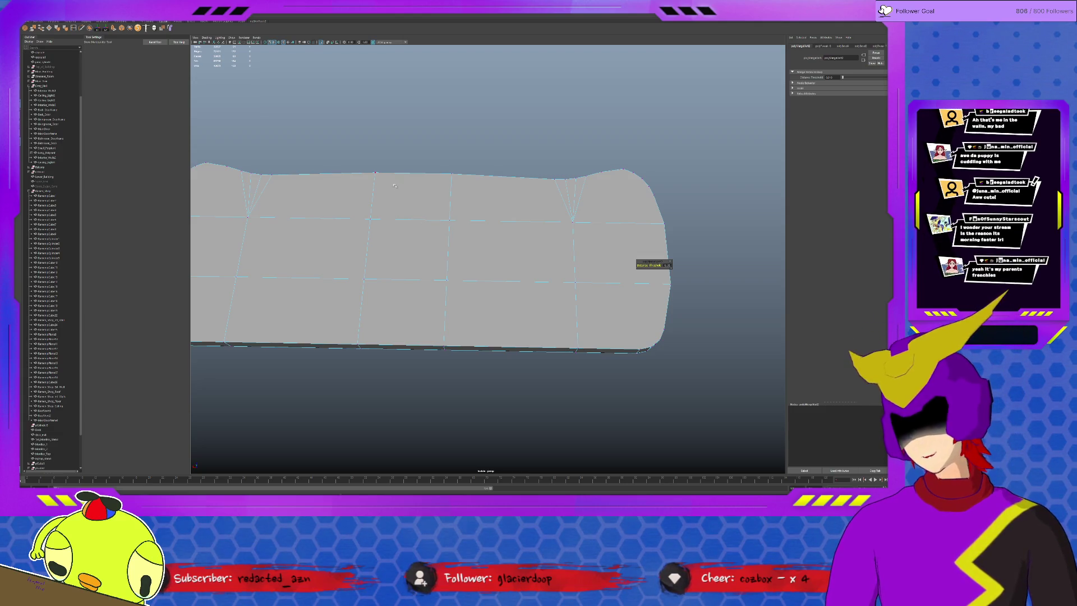
- Multi-cut an edge from a top vertex down the side at the slab's corner
left_click_drag(527, 217, 542, 183, "alt")
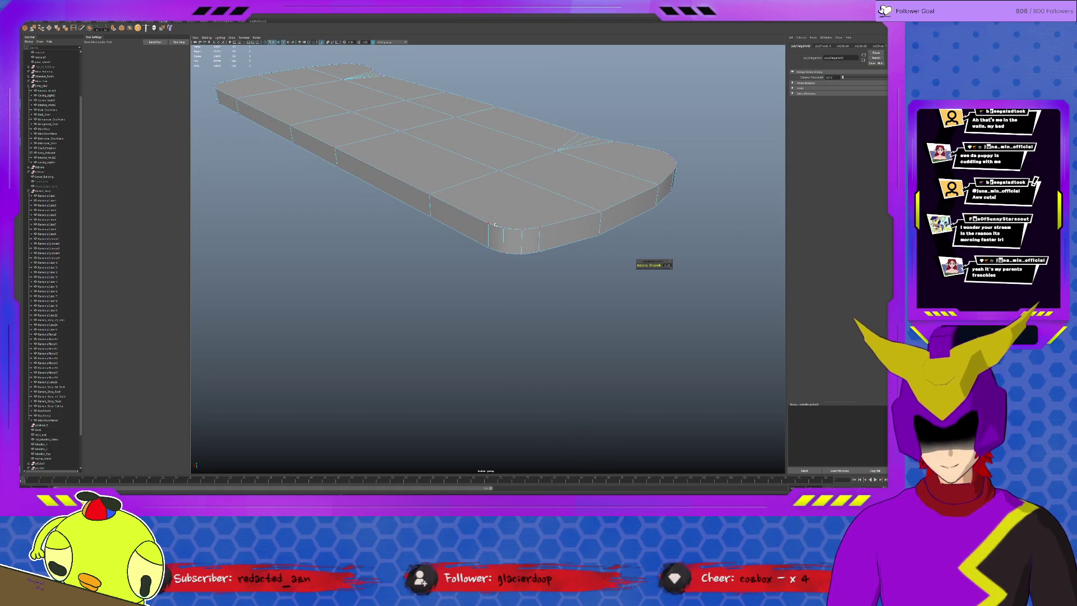
left_click(498, 170)
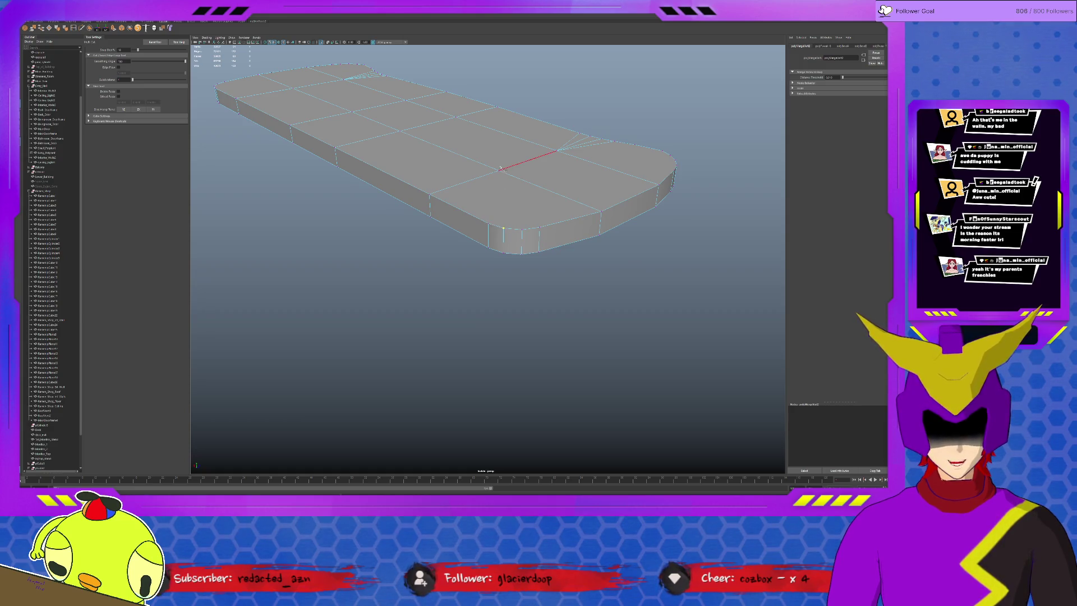
left_click(503, 228)
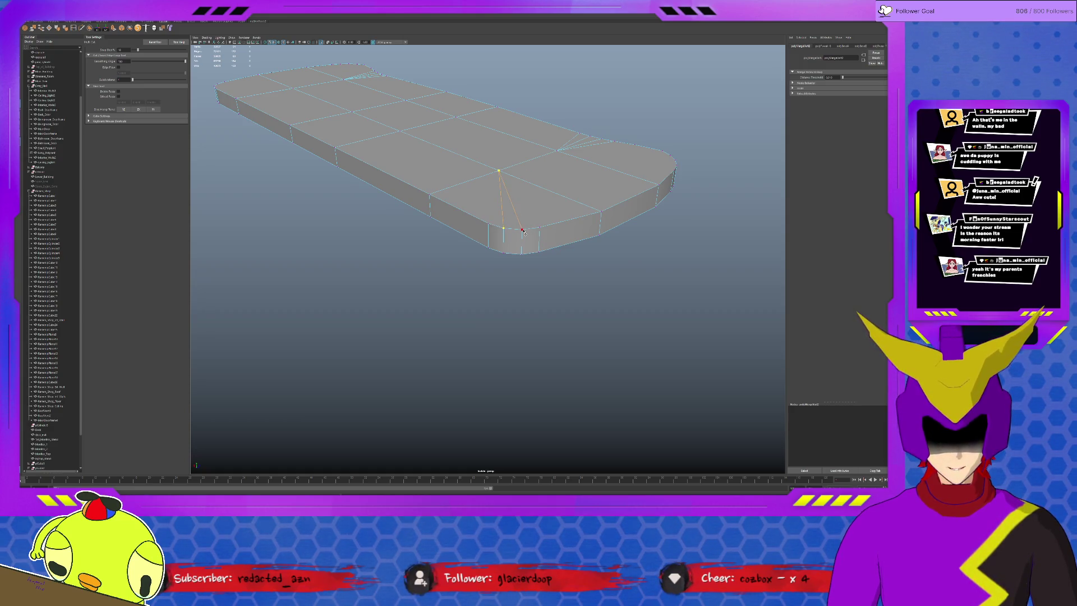
key("Return")
left_click_drag(527, 232, 504, 208, "alt")
scroll(504, 208, "up", 5)
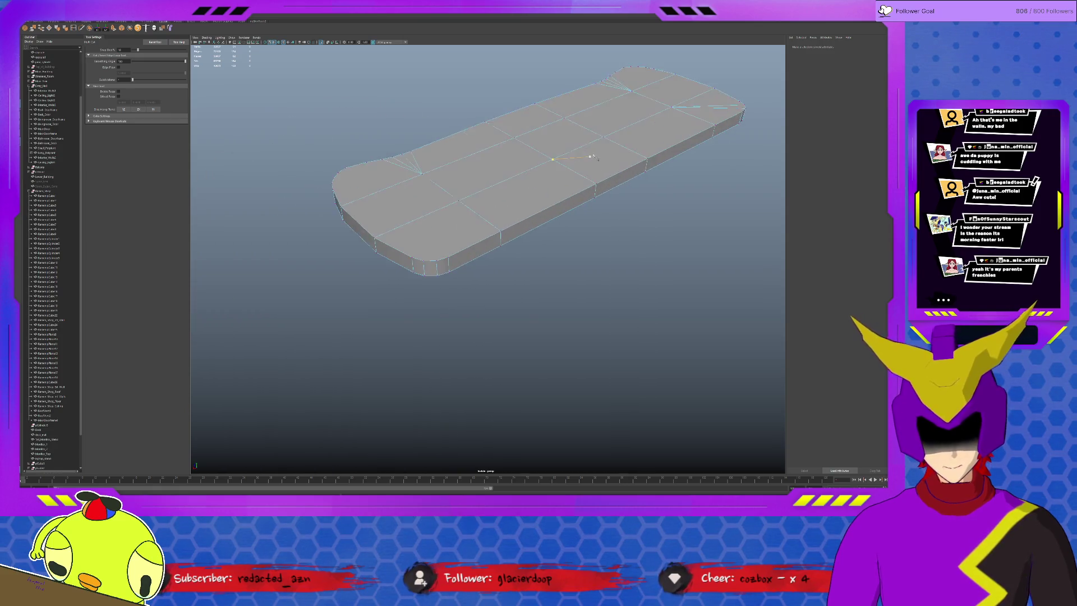
left_click(417, 262)
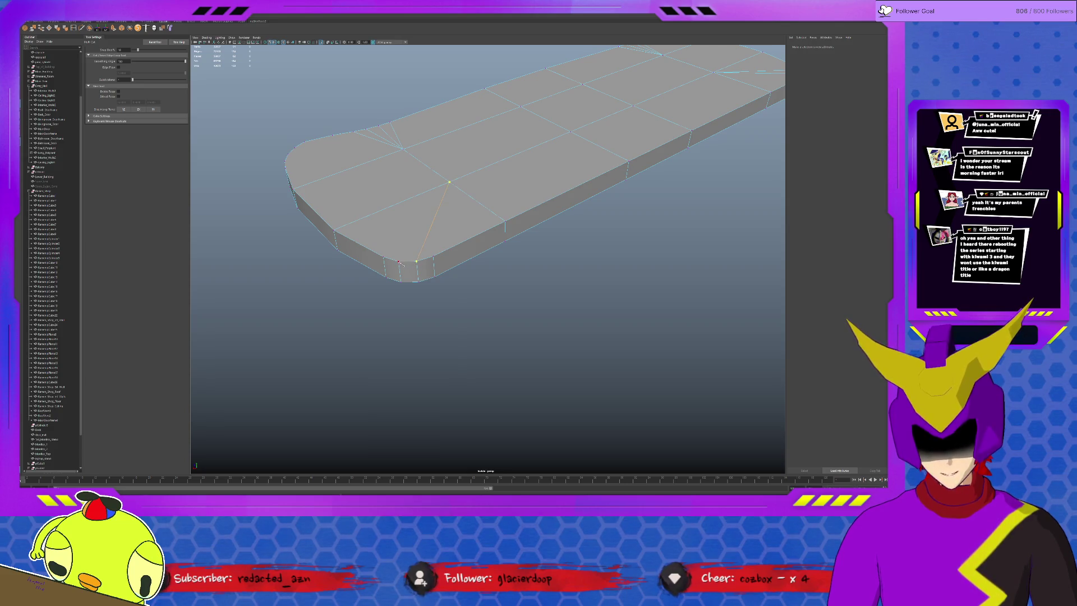
mouse_move(433, 247)
left_mouse_down("alt")
mouse_move(472, 185)
mouse_move(515, 293)
mouse_move(506, 230)
left_mouse_up("alt")
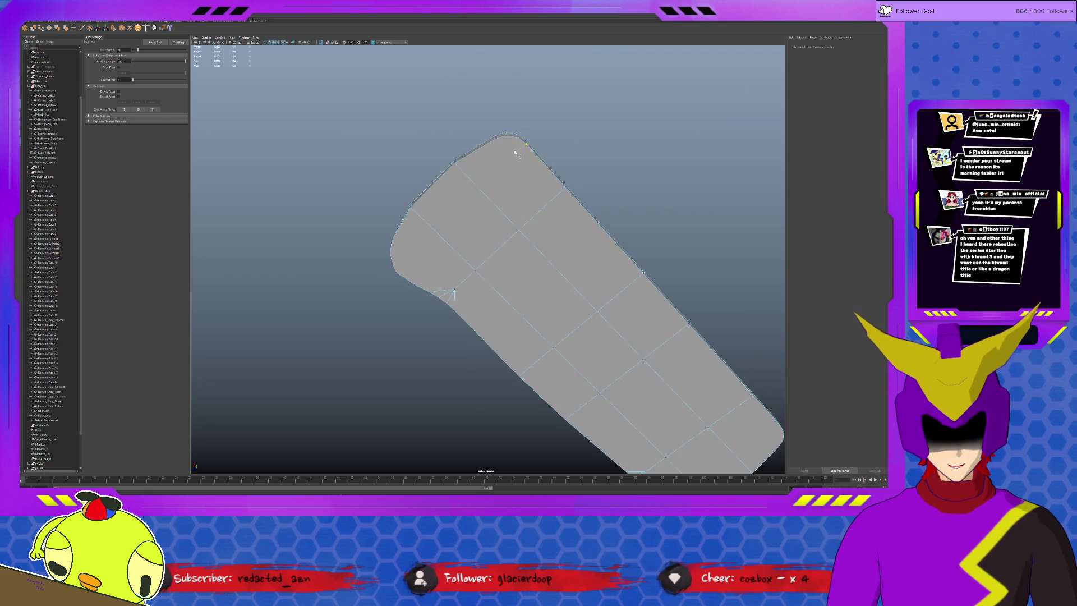
- Cut two more edges from the end's top rim into the inner vertices
left_click(517, 136)
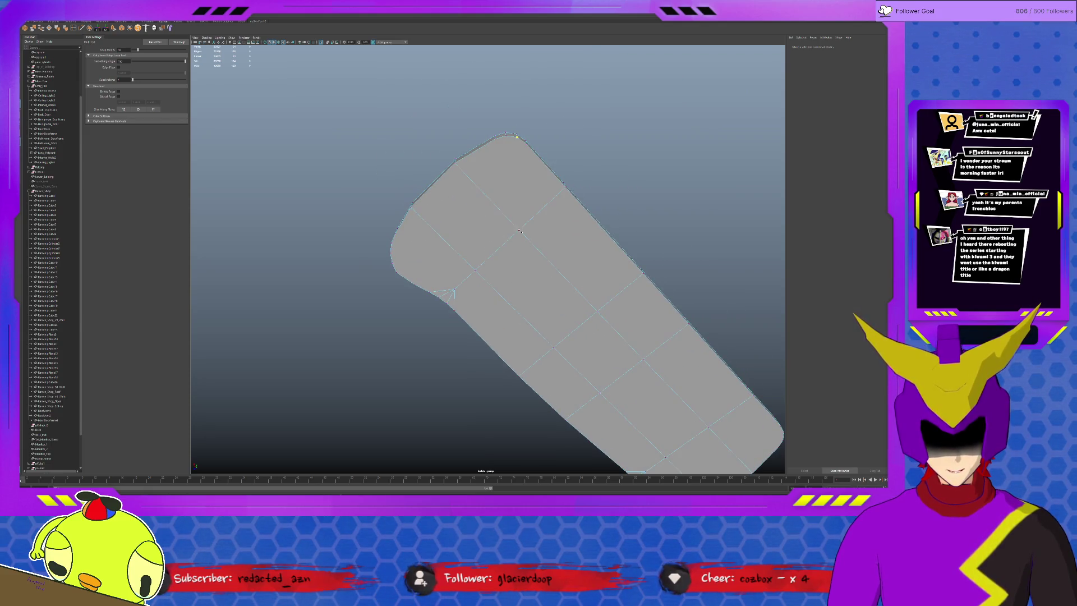
left_click(519, 229)
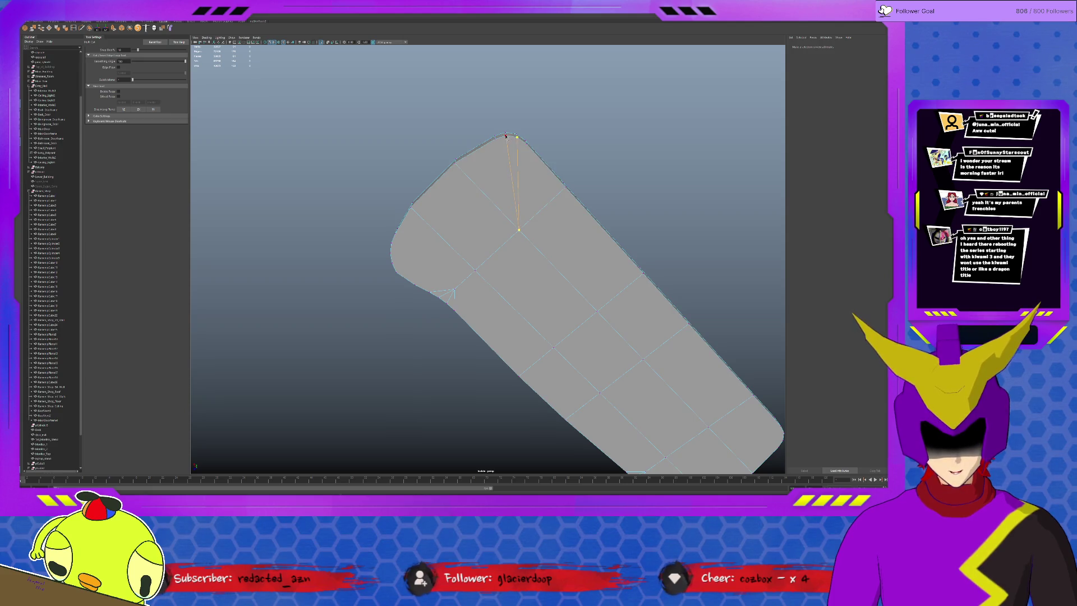
mouse_move(642, 248)
left_mouse_down("alt")
mouse_move(601, 237)
mouse_move(598, 222)
left_mouse_up("alt")
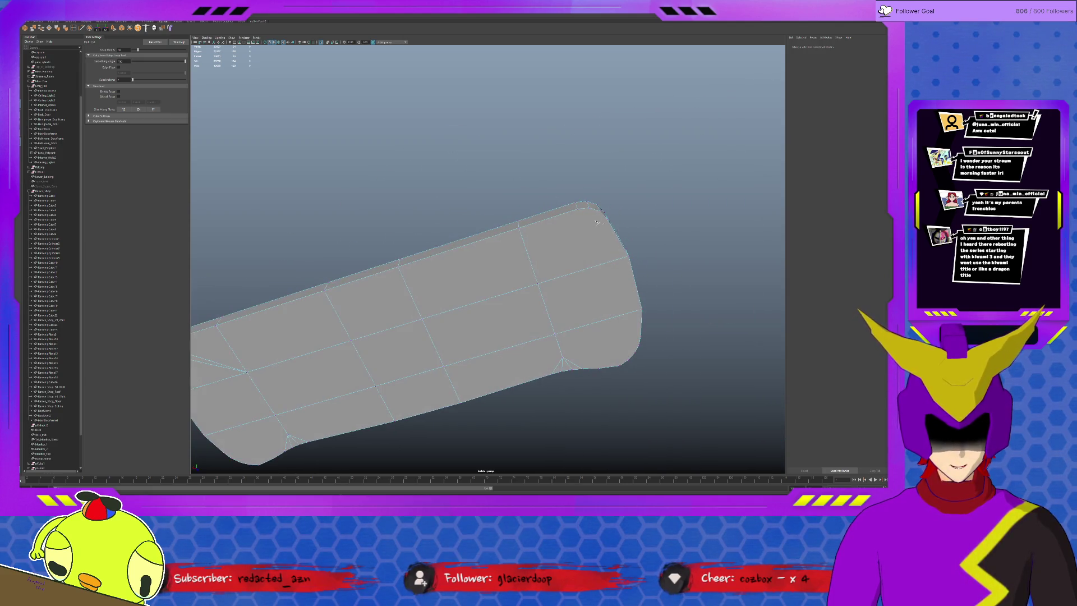
left_click(590, 209)
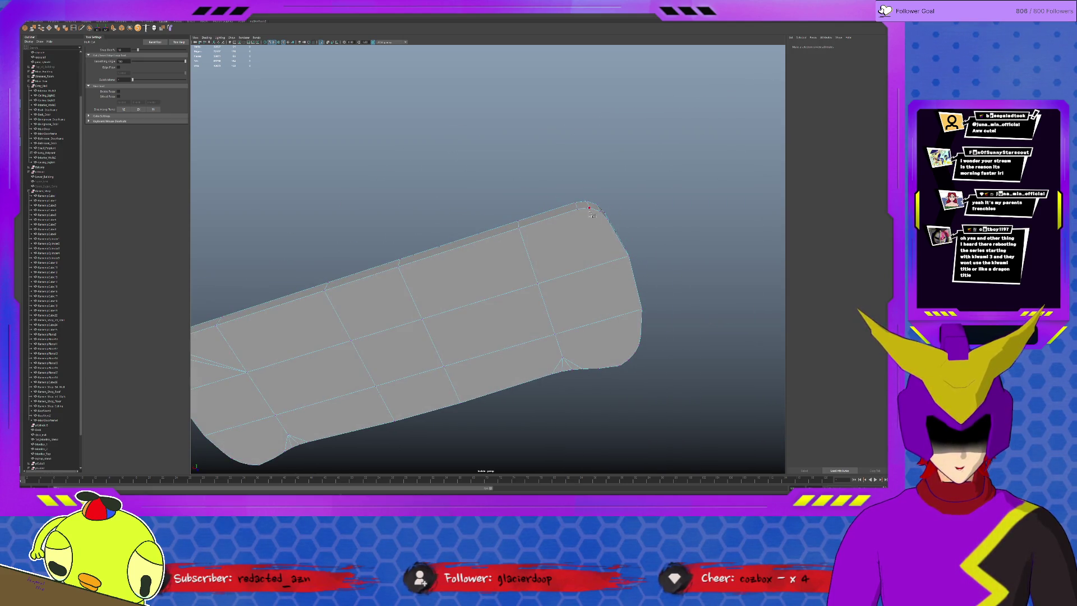
left_click(538, 285)
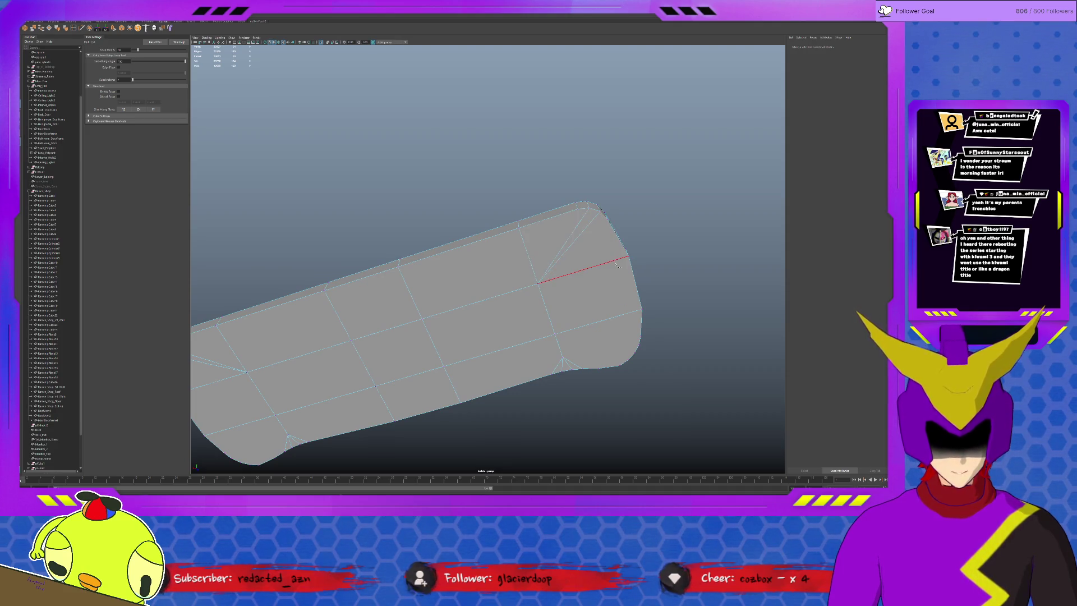
key("q")
- Move the vertex near the notch upward and merge it with a second vertex
left_click(564, 358)
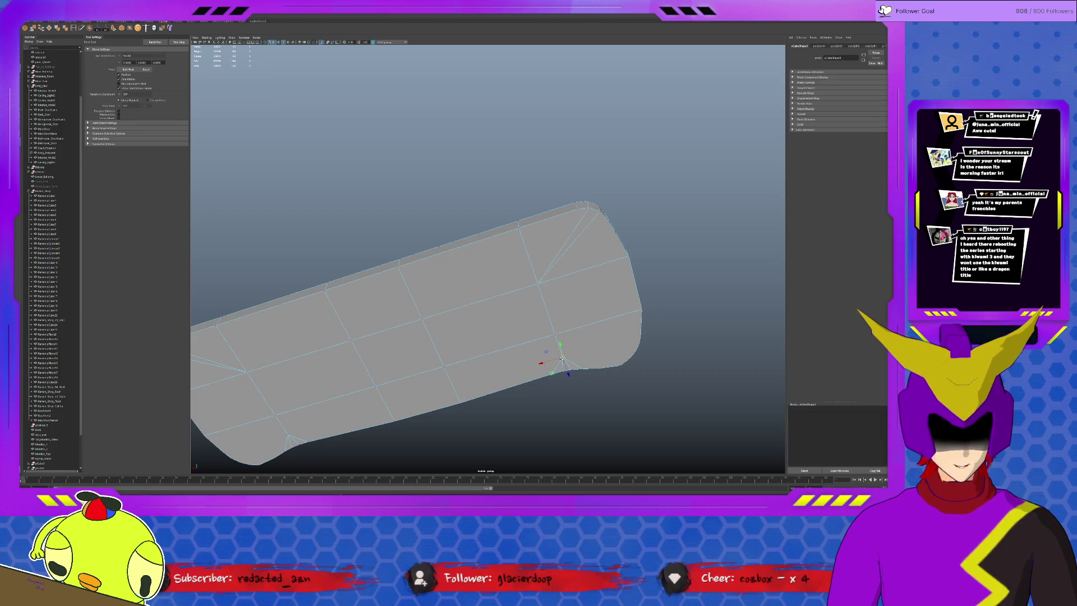
key("w")
left_click_drag(564, 358, 558, 339)
left_click(288, 436)
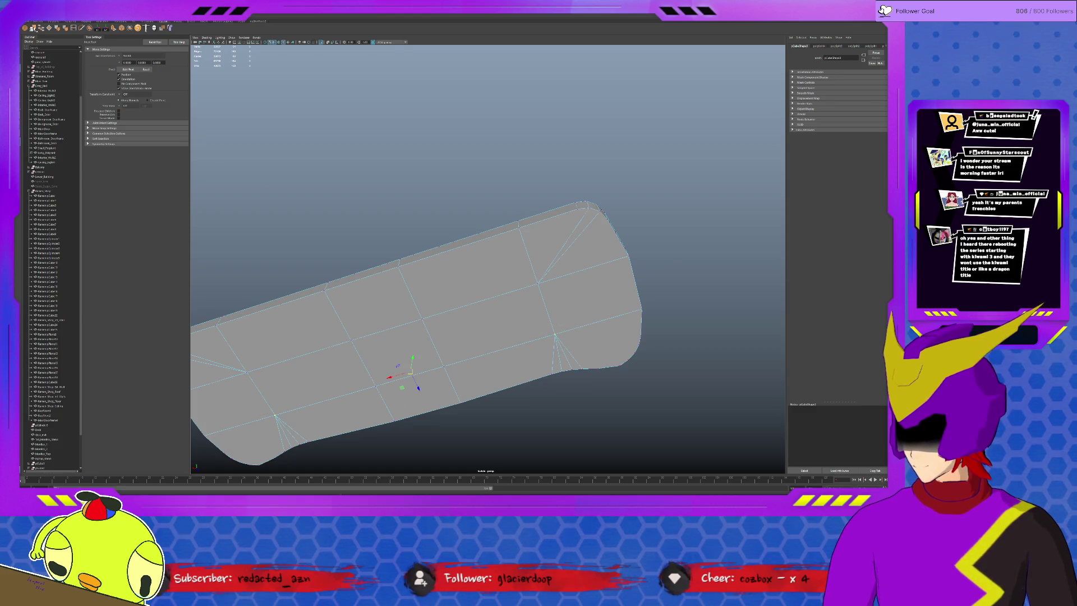
left_click(33, 28)
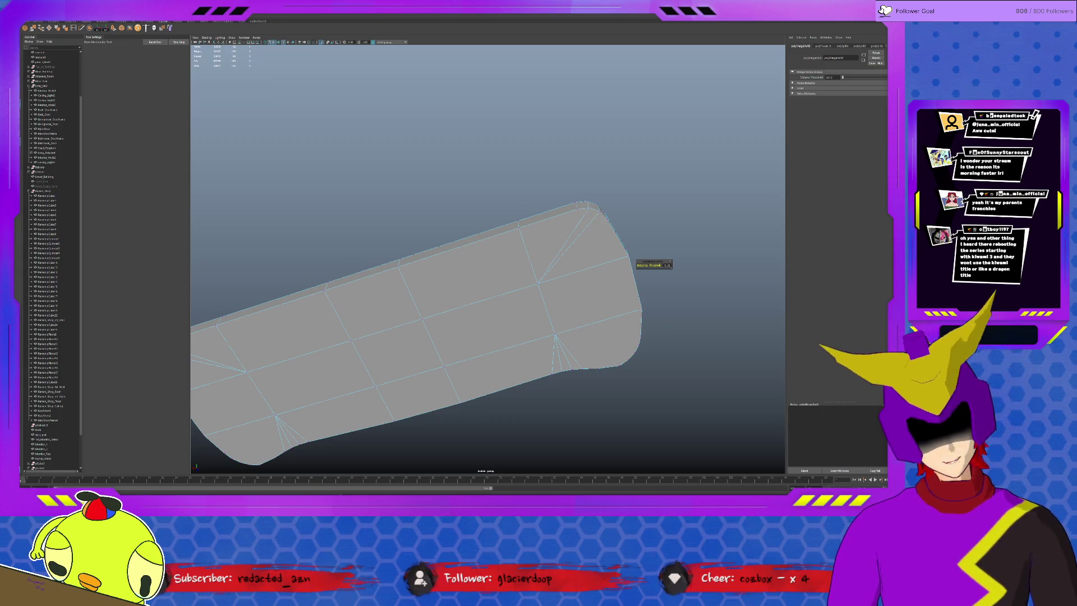
- With Multi-Cut, link the top rim vertices to the inner fan vertices at the right and left ends
left_click_drag(601, 212, 590, 312, "alt")
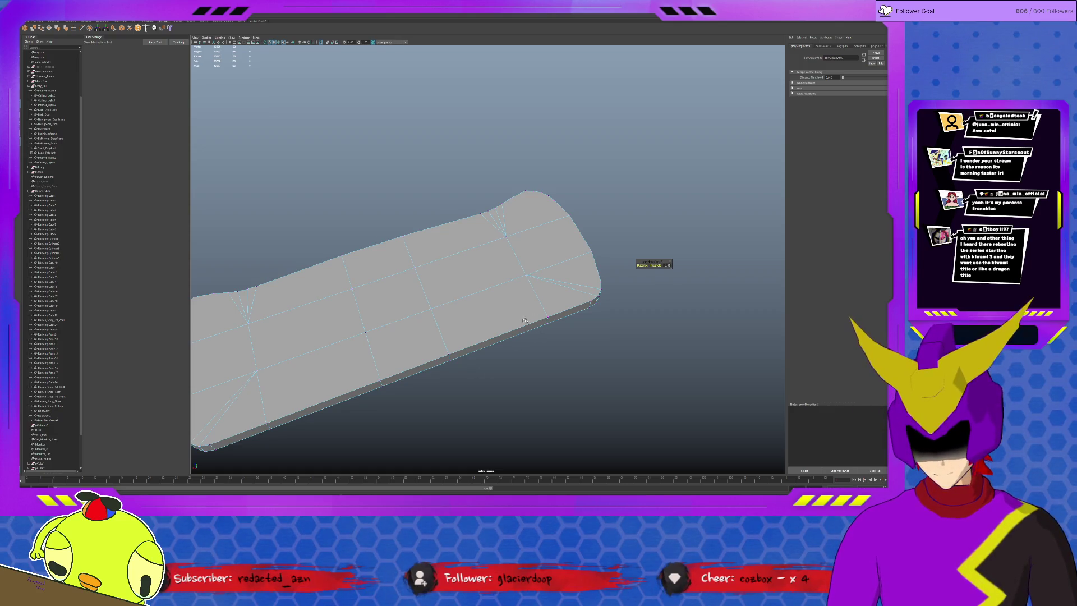
left_click_drag(573, 303, 503, 325, "alt")
left_click_drag(544, 290, 501, 264, "alt")
scroll(501, 264, "up", 1)
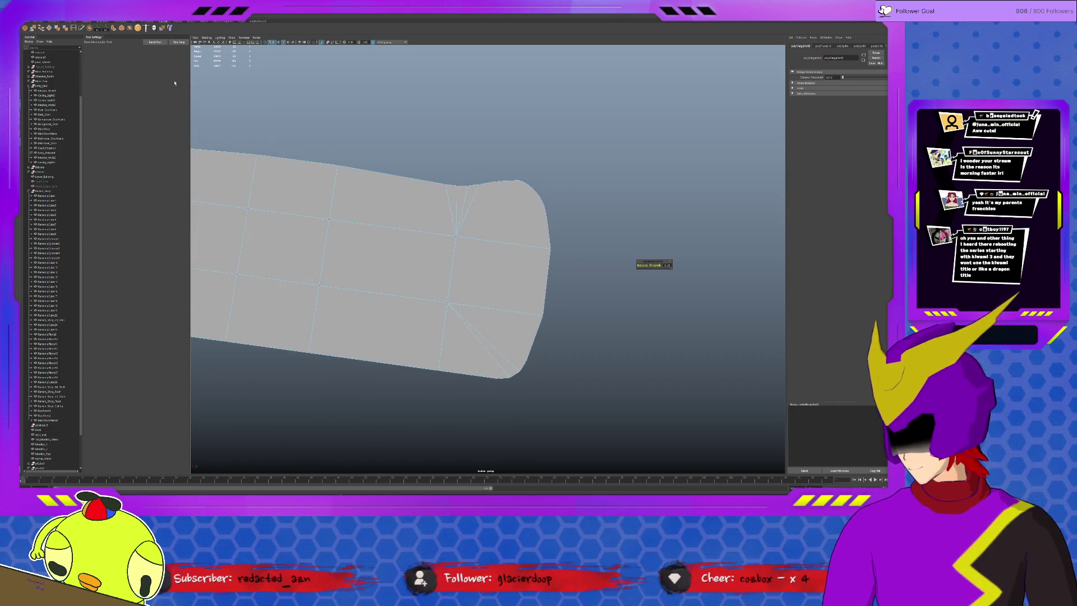
left_click(83, 29)
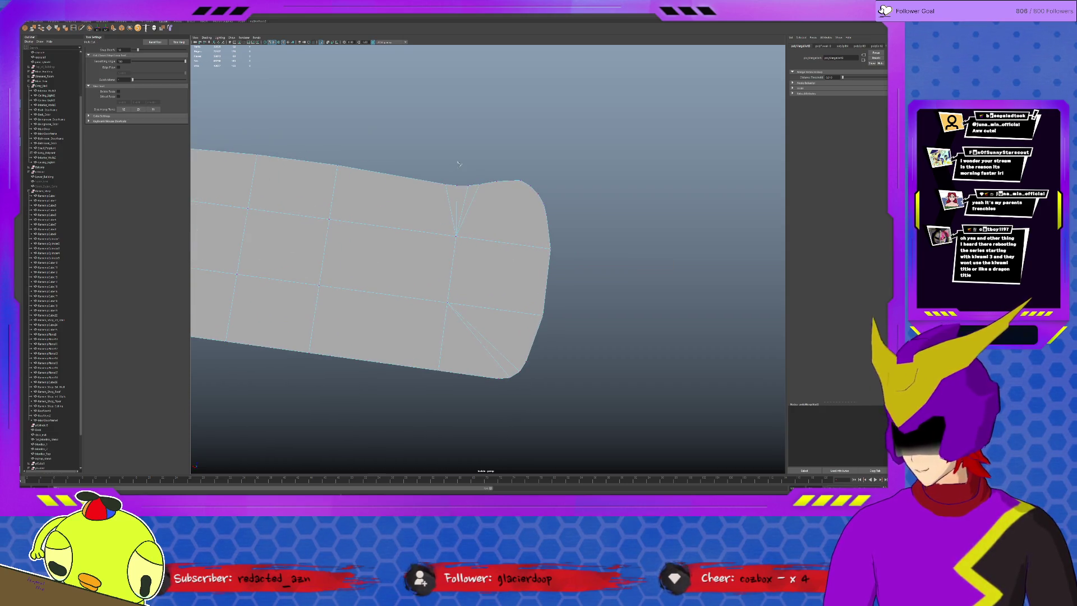
left_click(522, 182)
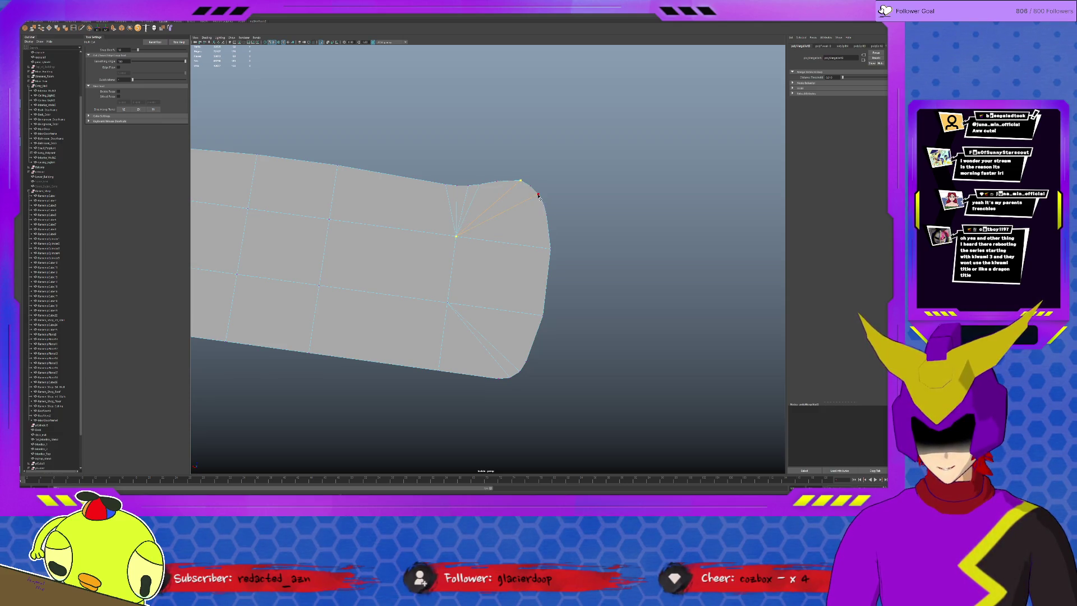
key("Return")
left_click(546, 214)
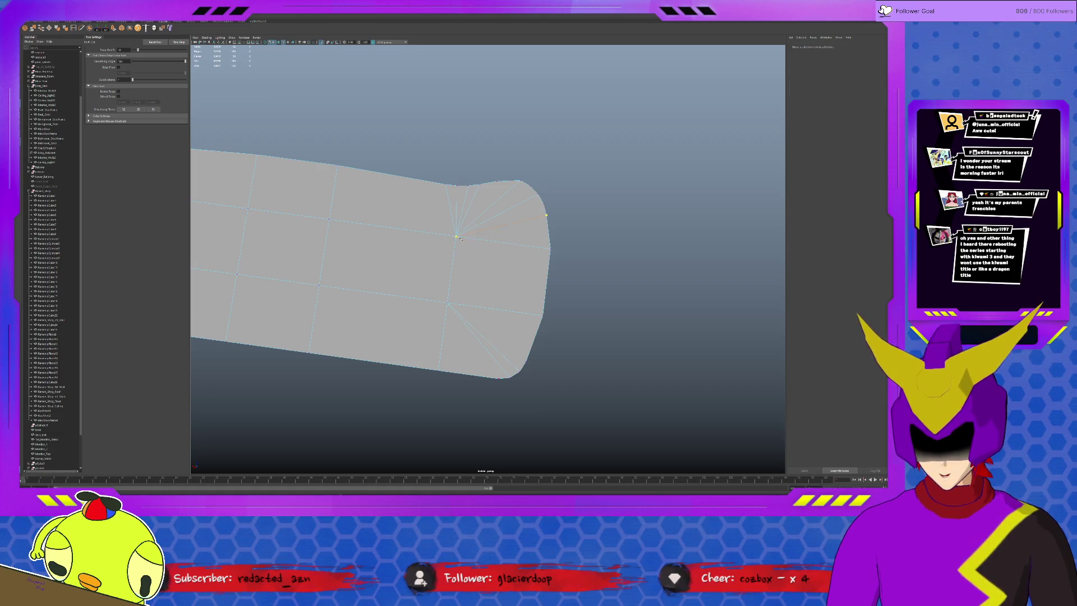
key("f")
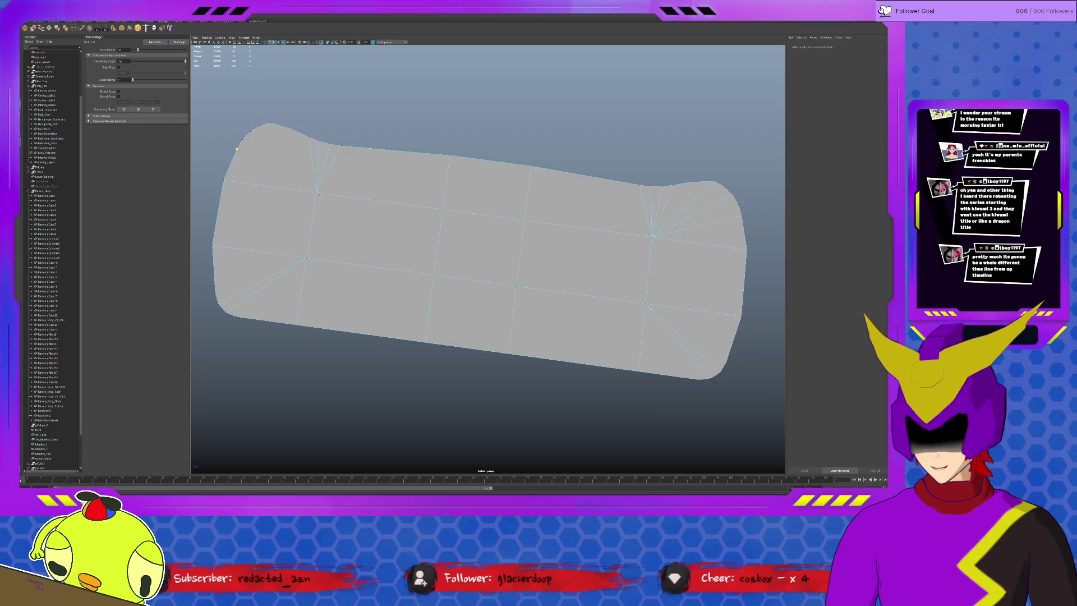
left_click(270, 124)
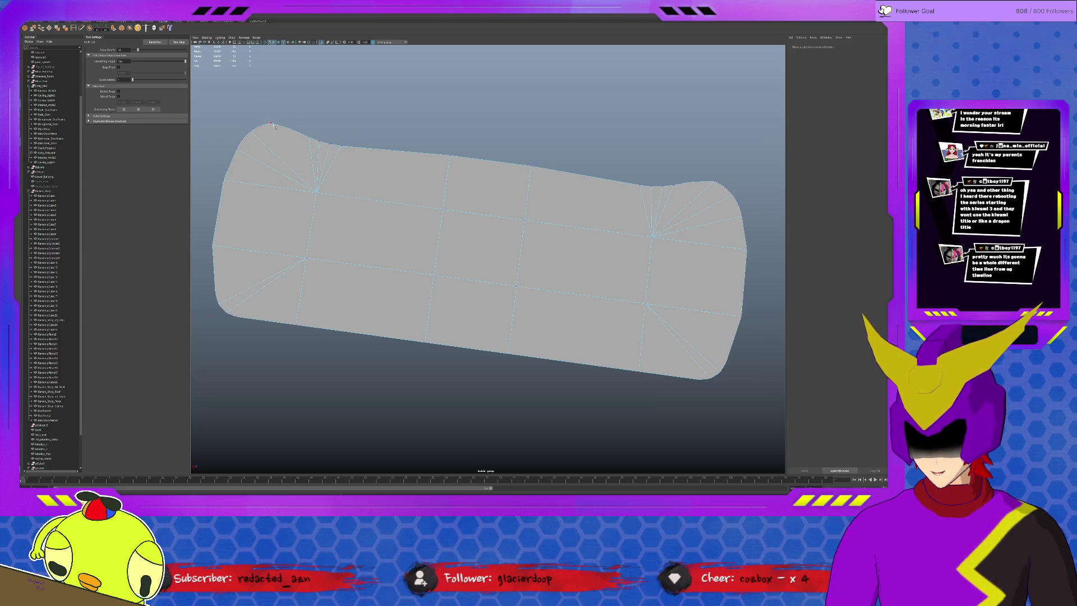
key("q")
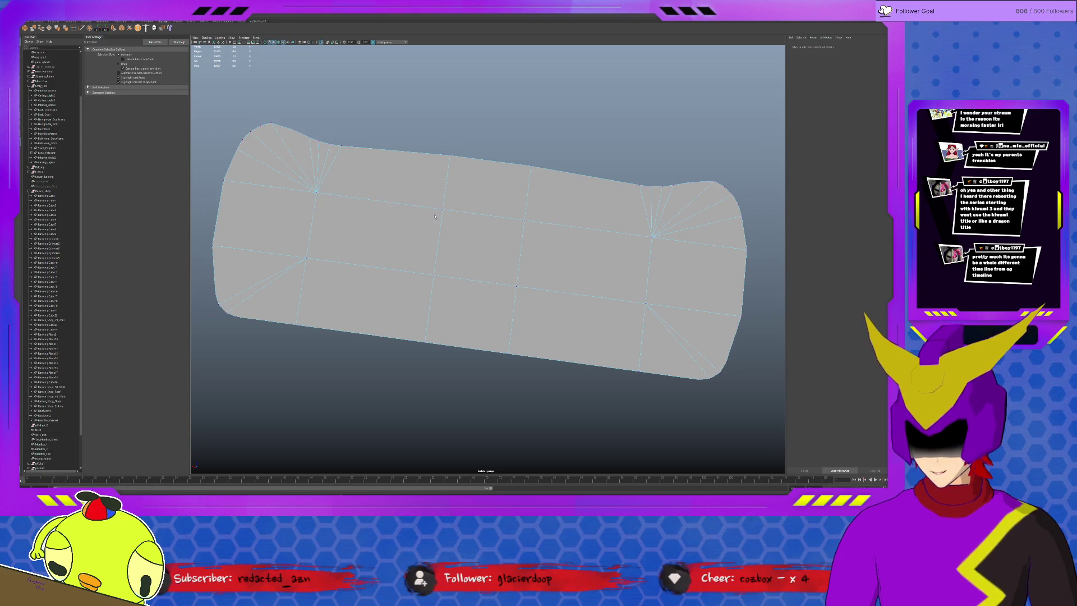
left_click_drag(318, 193, 428, 208, "alt")
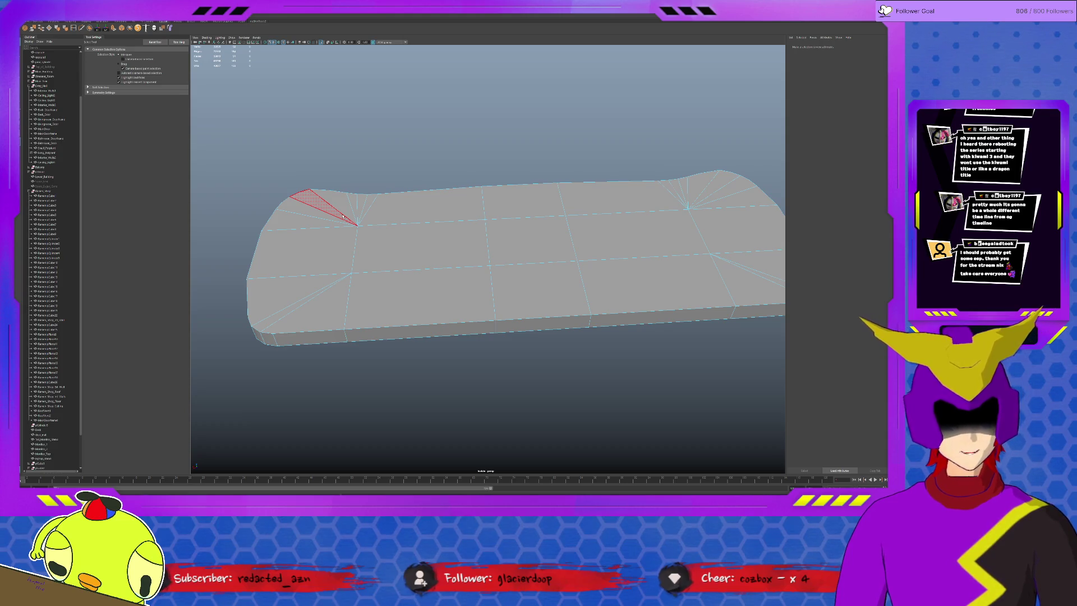
left_click(314, 46)
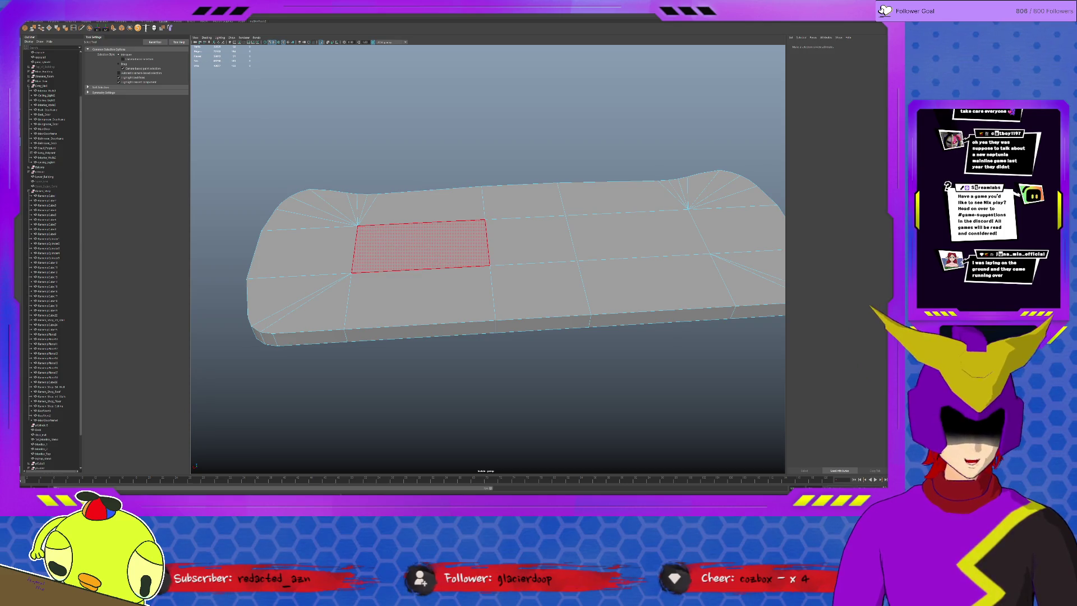
- Select the slab mesh and extrude its chosen faces
left_click(333, 240)
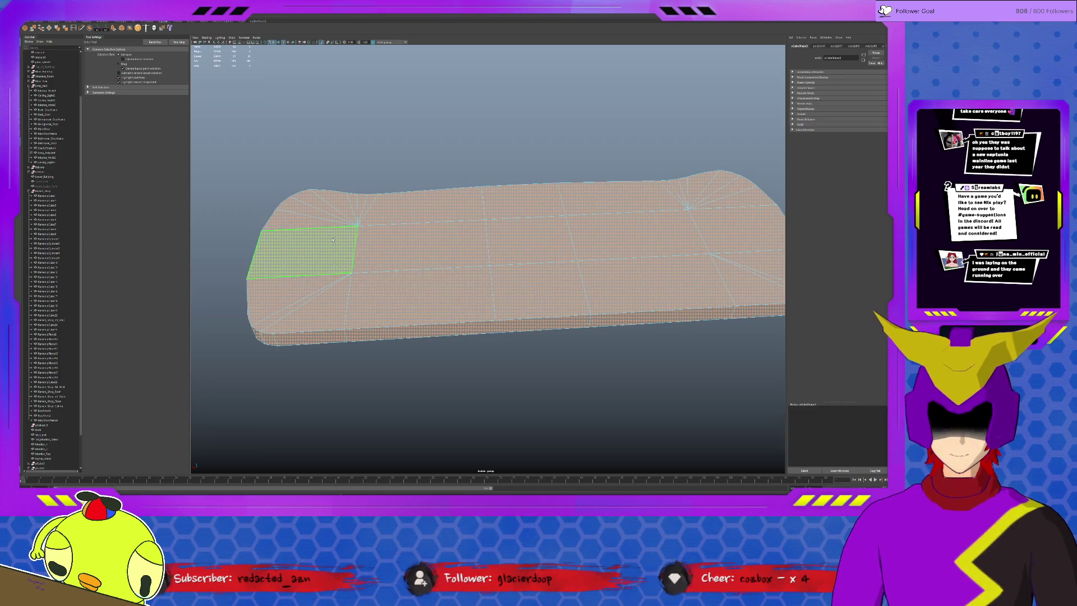
left_click_drag(348, 301, 349, 260, "alt")
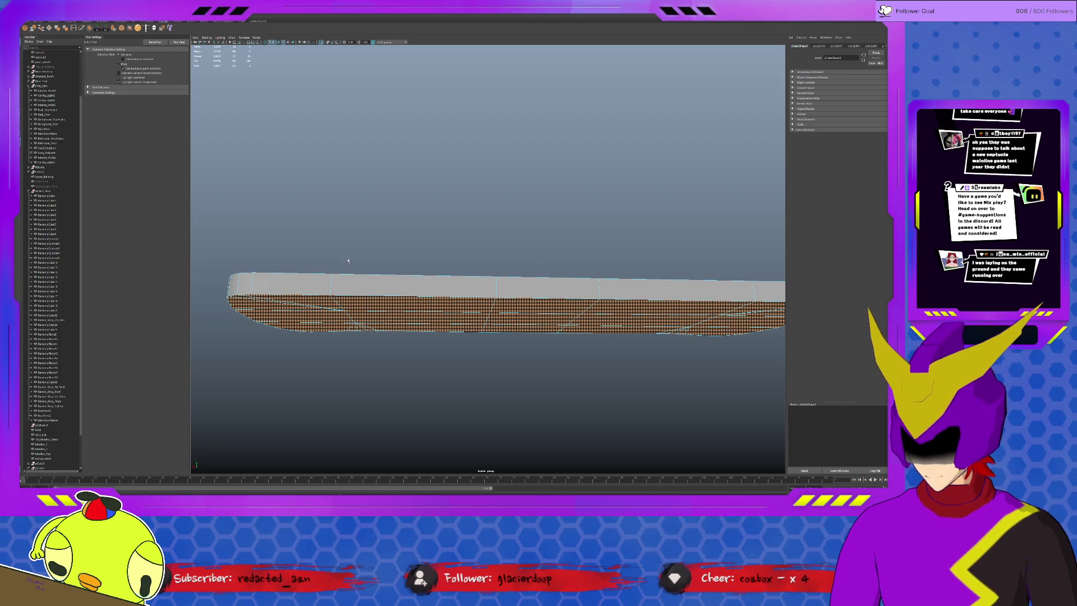
left_click_drag(348, 261, 359, 306, "alt")
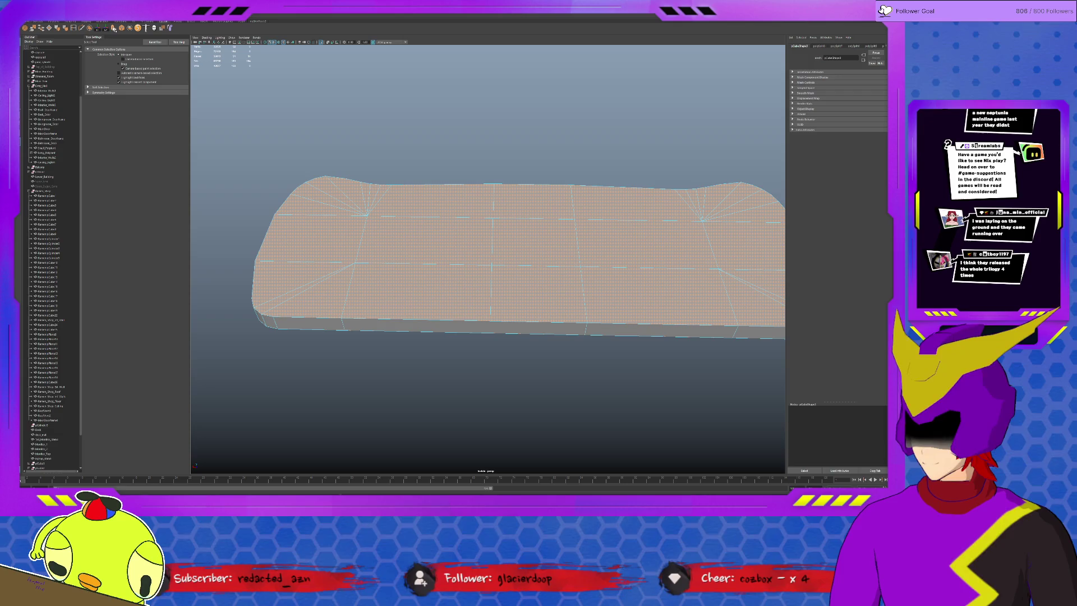
left_click(114, 28)
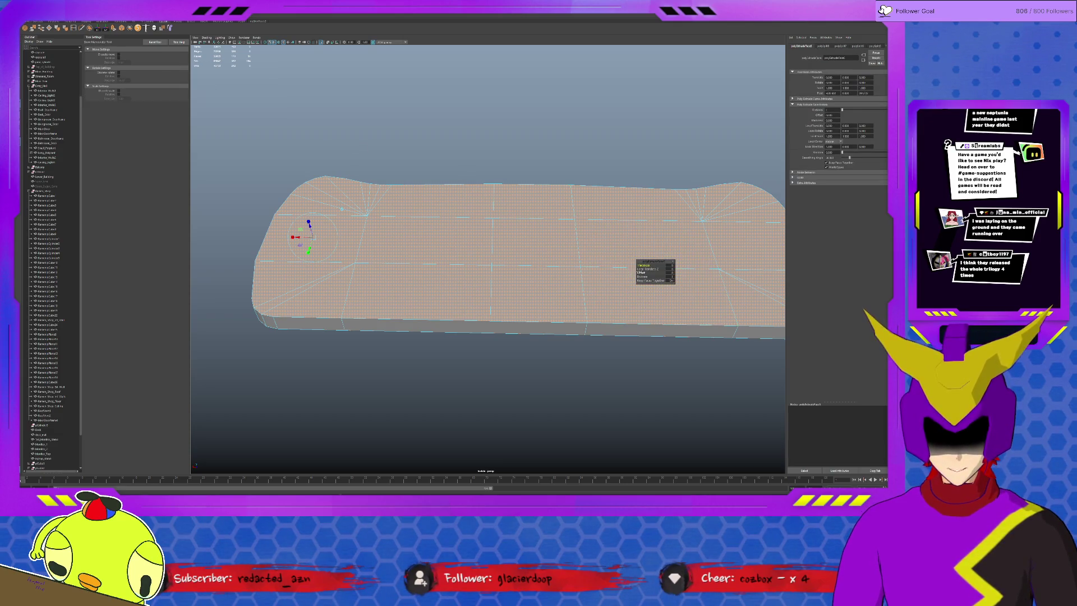
mouse_move(437, 259)
left_mouse_down("alt")
mouse_move(360, 272)
mouse_move(298, 303)
left_mouse_up("alt")
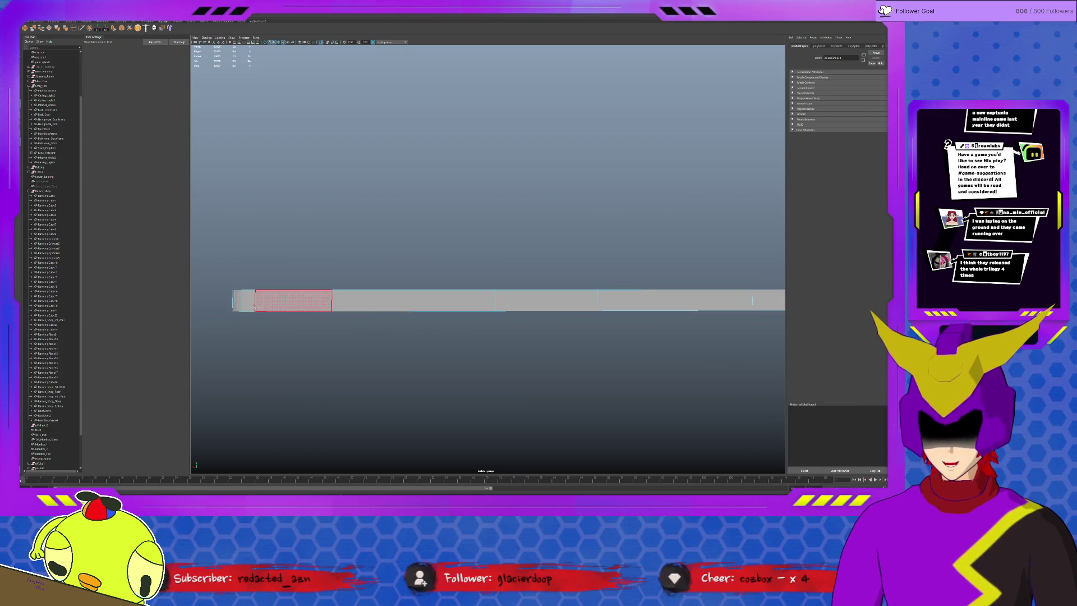
mouse_move(210, 304)
left_mouse_down("alt")
mouse_move(487, 231)
mouse_move(497, 257)
left_mouse_up("alt")
- Extrude the top face region and inset it into a thin rim, then switch to vertex mode
left_click(497, 258)
key("ctrl+e")
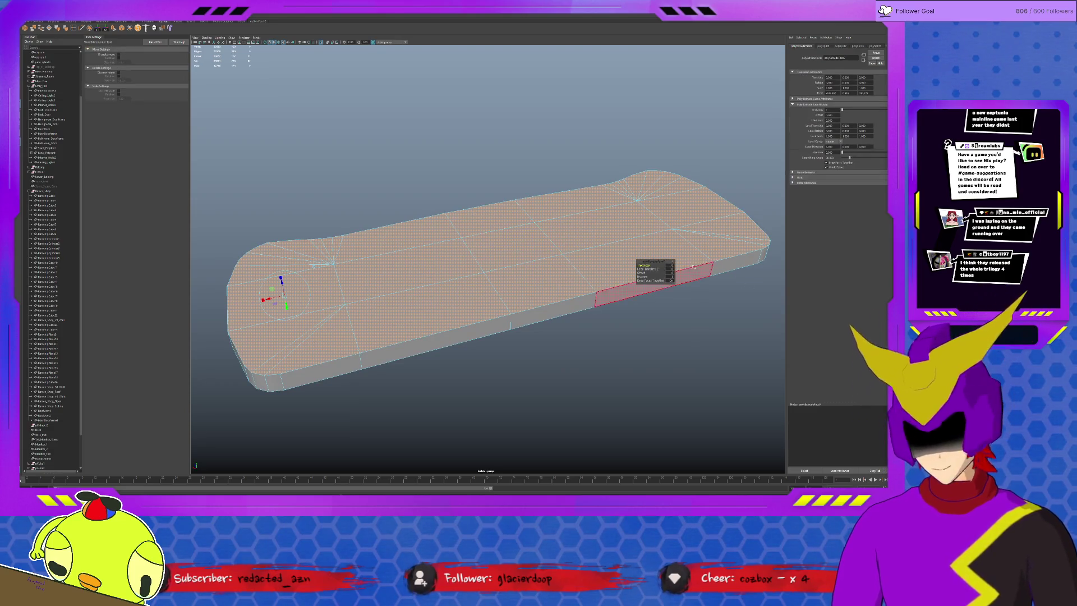
middle_click_drag(488, 280, 521, 280)
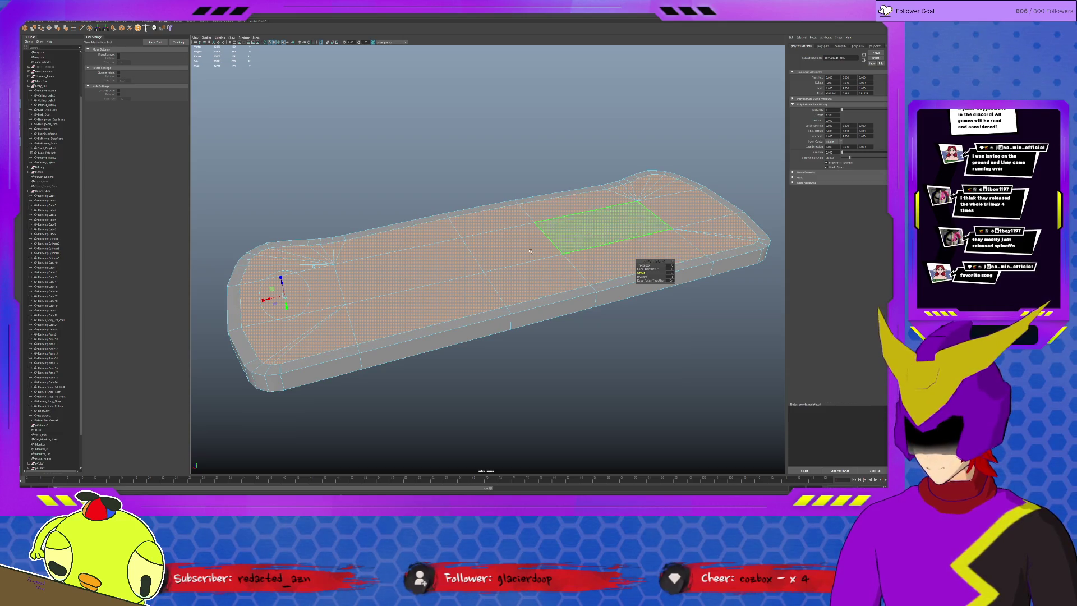
left_click_drag(530, 251, 494, 253, "alt")
scroll(449, 255, "up", 6)
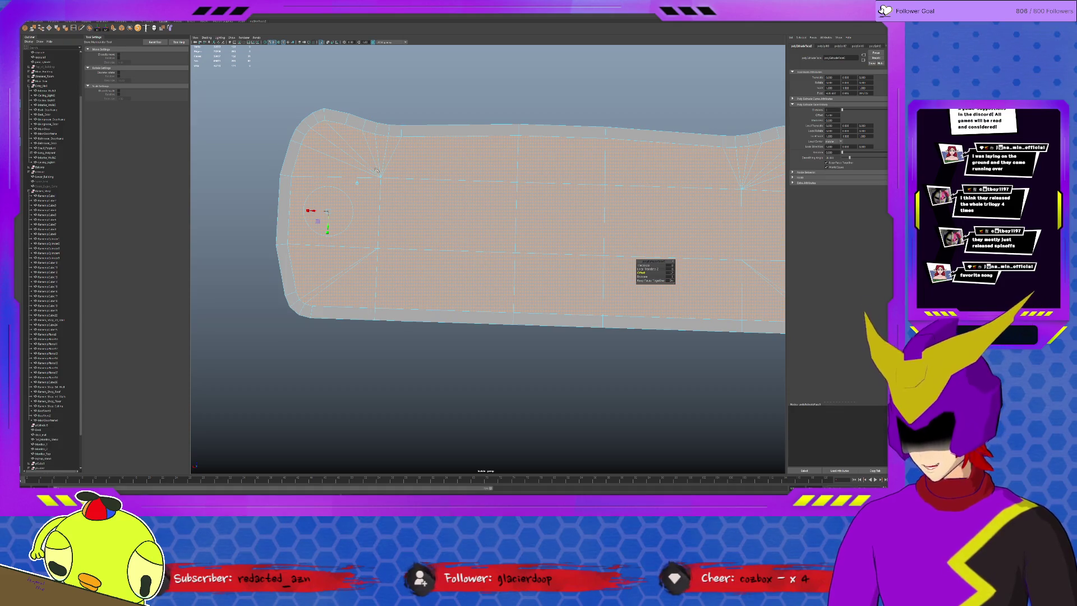
key("F9")
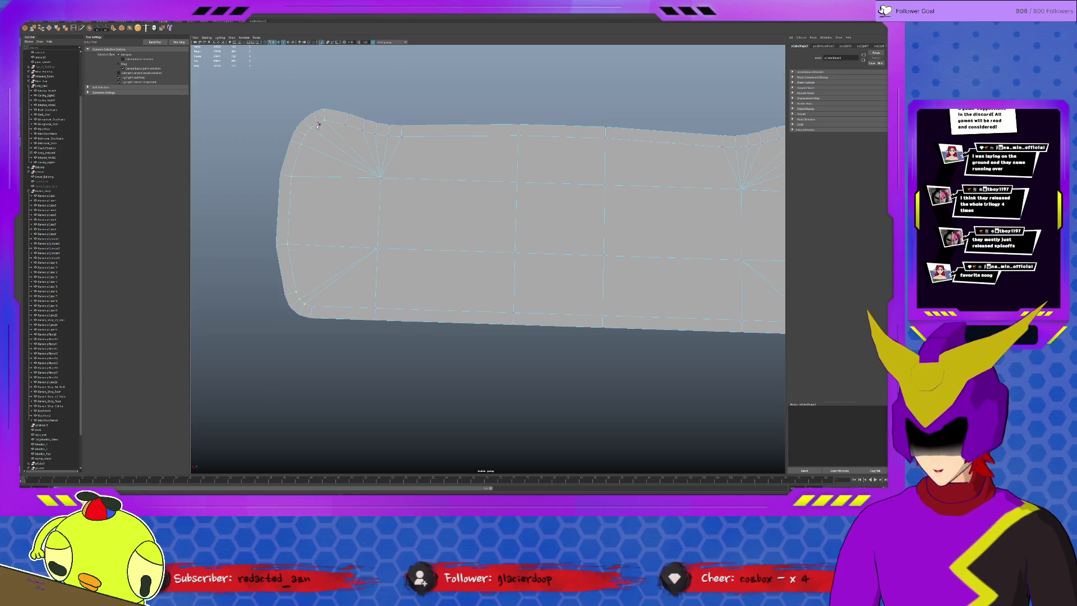
- Merge the doubled-up vertices at the slab's left corner and front corner
left_click_drag(321, 353, 330, 312, "alt")
key("r")
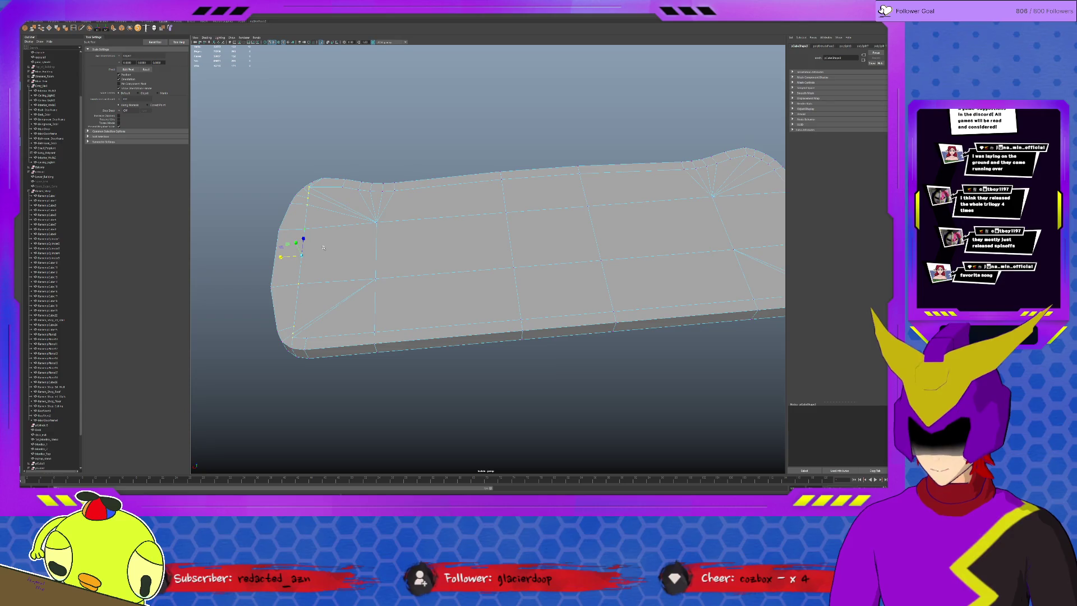
left_click_drag(323, 248, 302, 197, "alt")
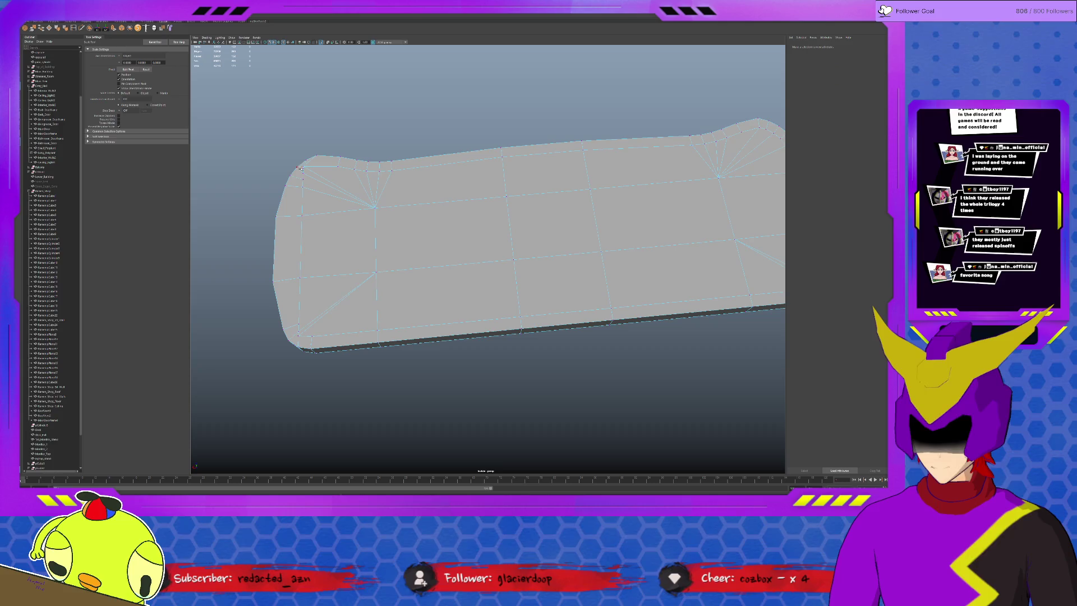
left_click(301, 164)
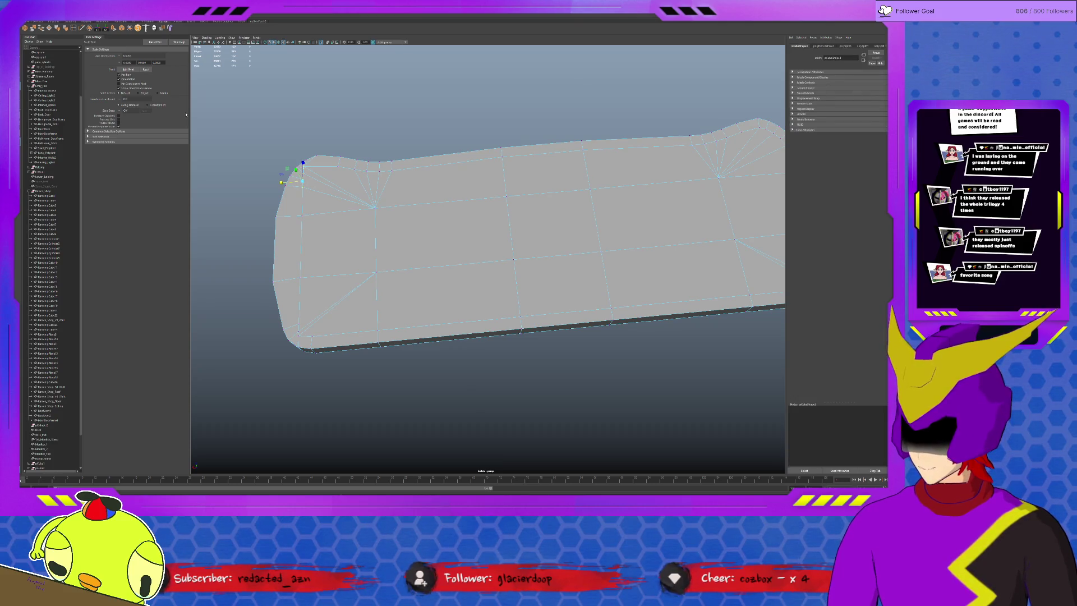
left_click_drag(388, 250, 354, 247, "alt")
left_click_drag(254, 303, 261, 365, "alt")
left_click(25, 28)
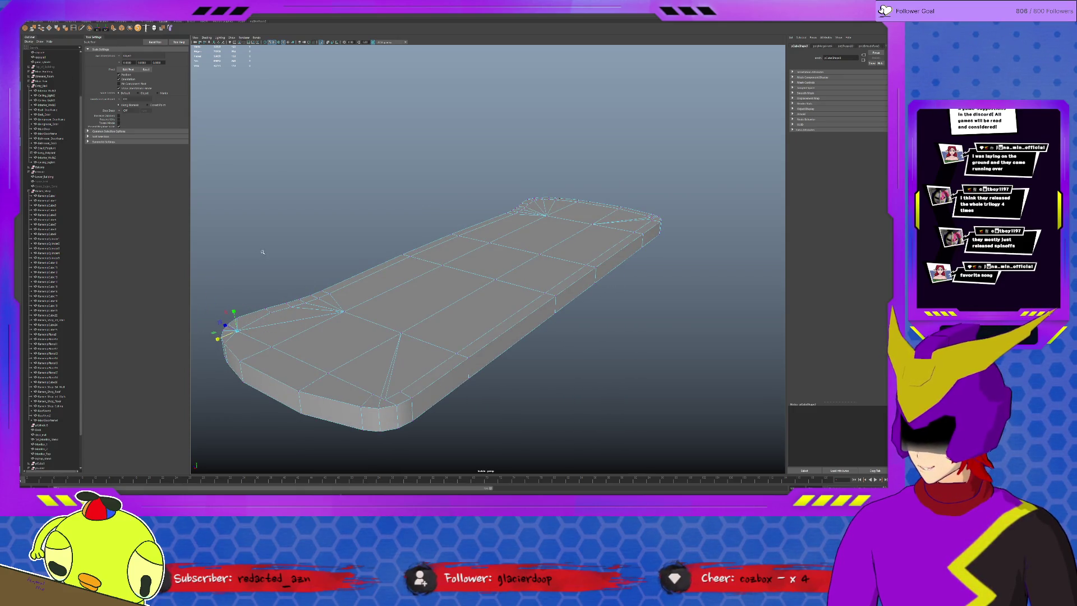
left_click_drag(359, 378, 404, 400)
left_click_drag(385, 366, 384, 382, "alt")
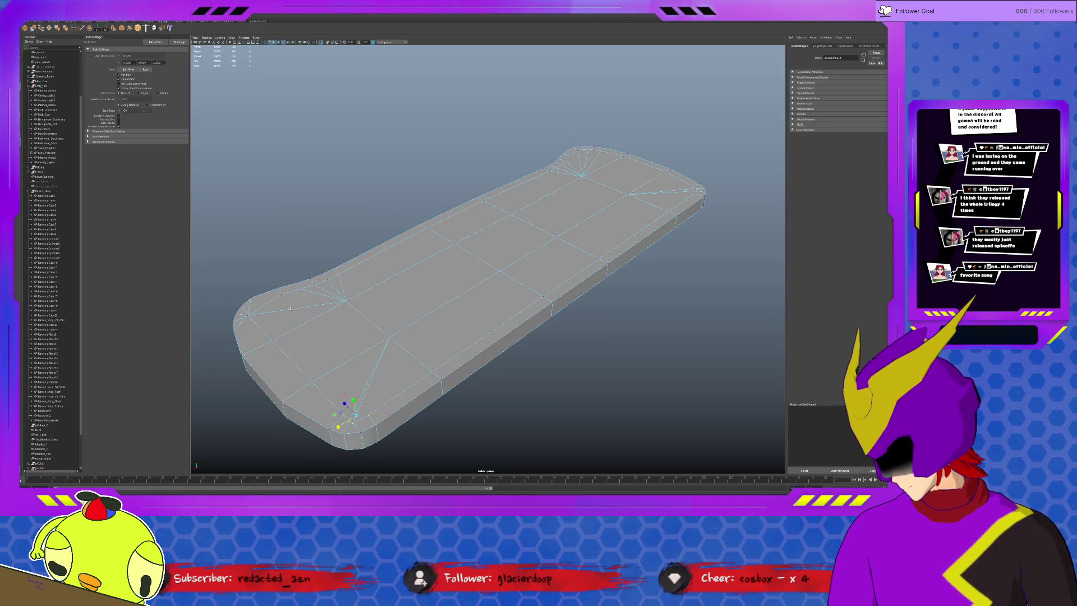
key("g")
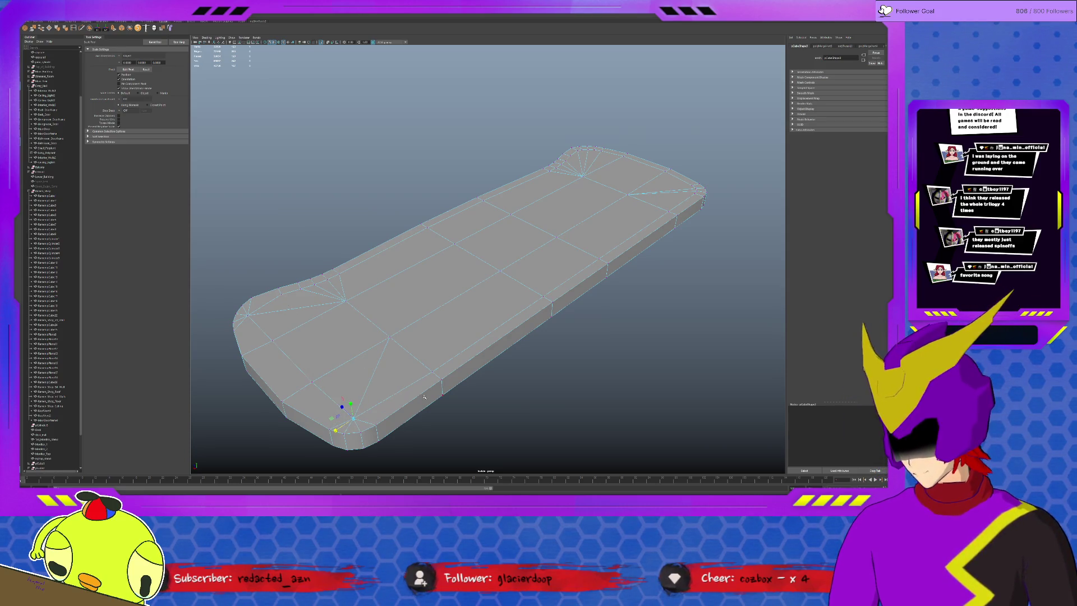
- Nudge a corner vertex slightly down-right, then select a neighbouring corner vertex at the rounded end
mouse_move(424, 397)
left_mouse_down("alt")
mouse_move(366, 342)
mouse_move(368, 308)
left_mouse_up("alt")
key("w")
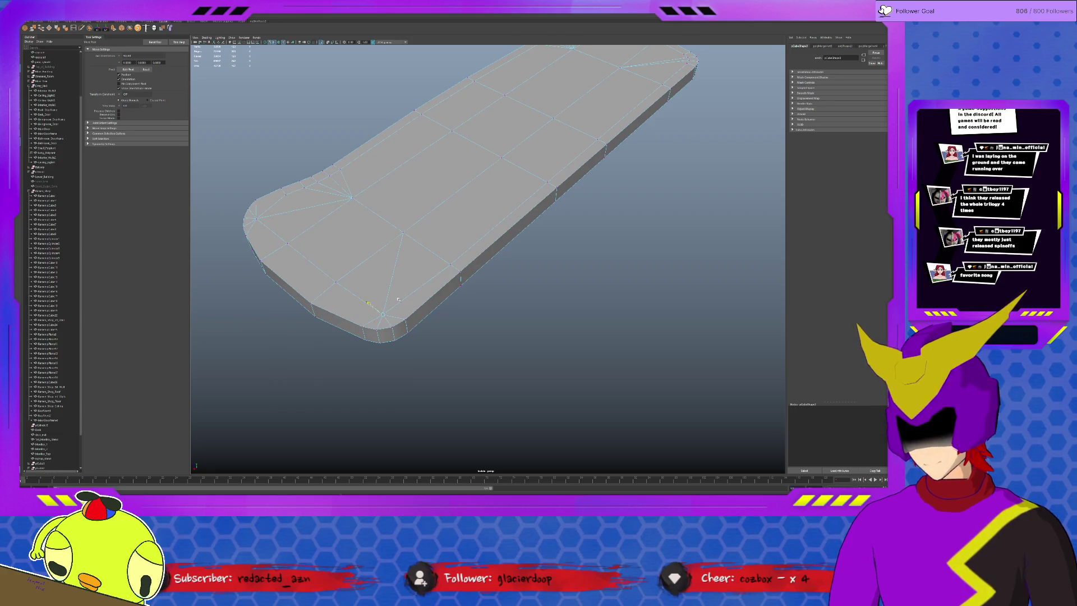
middle_click_drag(398, 300, 450, 266)
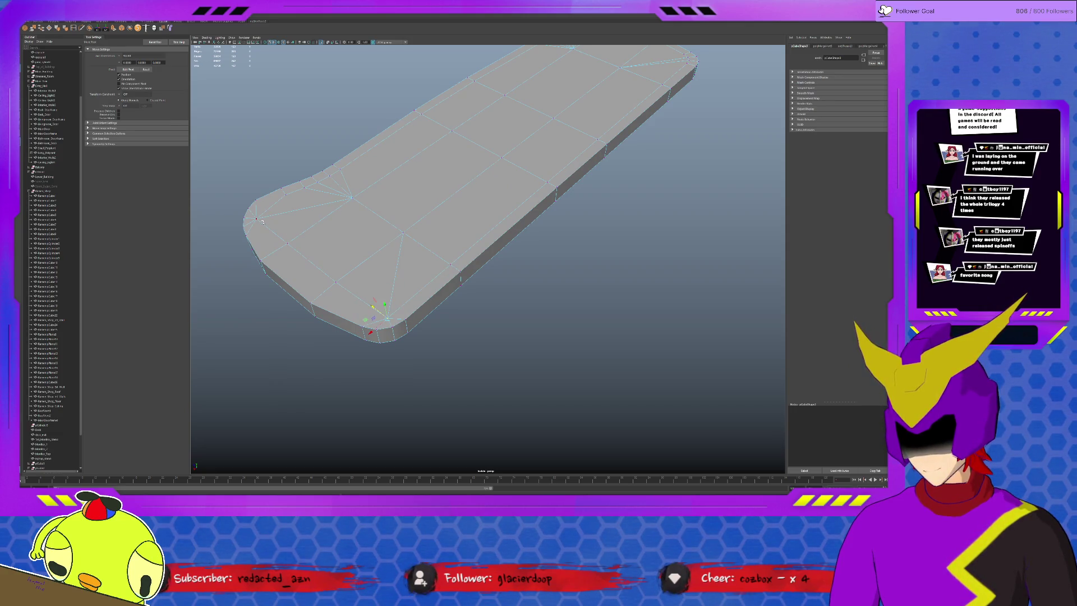
left_click_drag(546, 197, 628, 273, "alt")
left_click(599, 287)
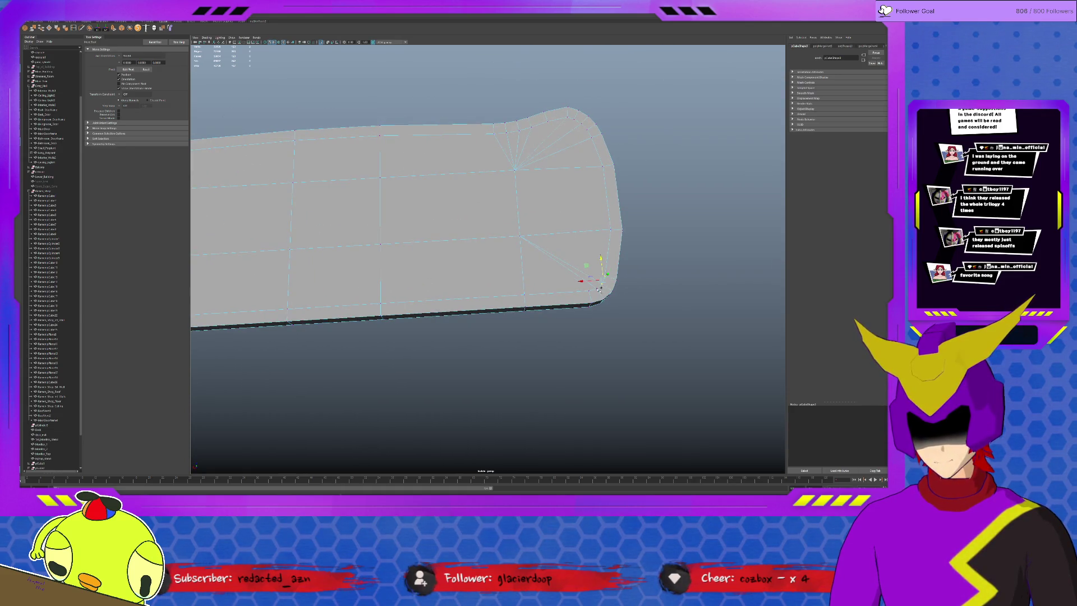
left_click(600, 285)
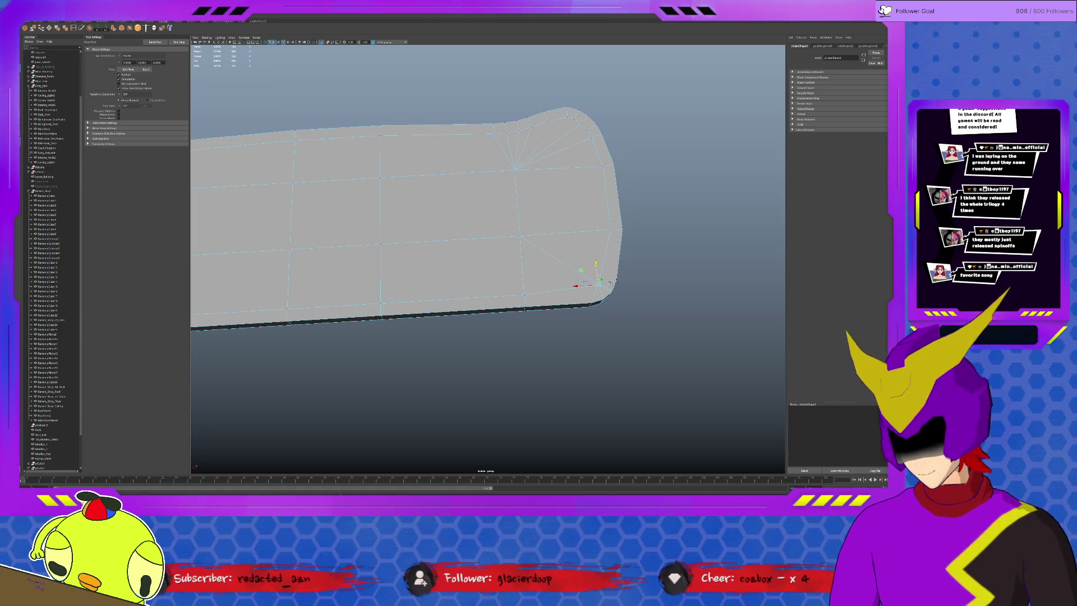
left_click_drag(546, 125, 510, 217, "alt")
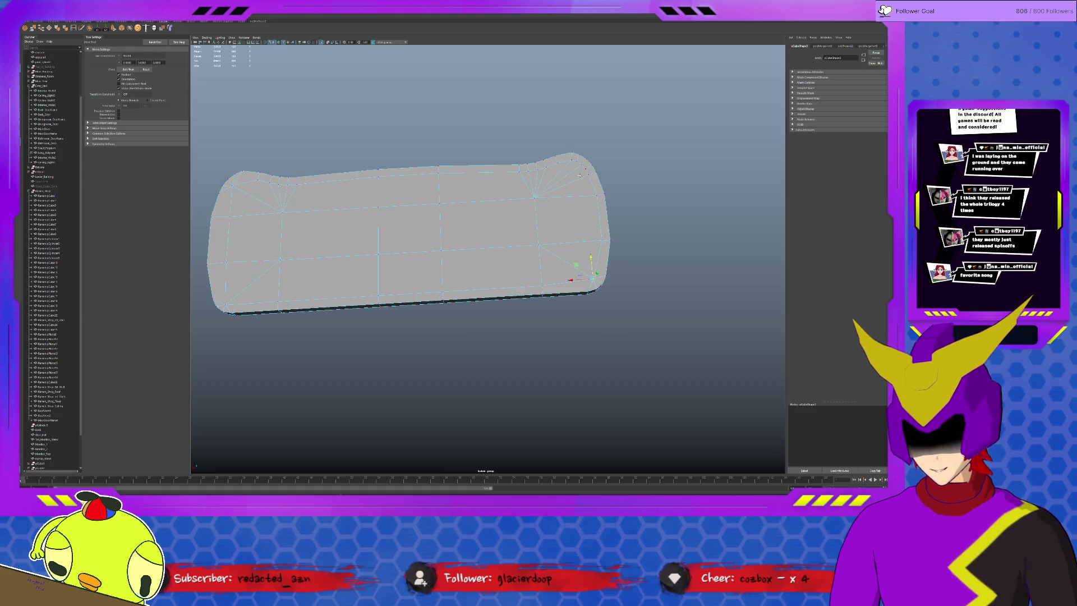
- Slide the selected top-edge vertex along the X axis
key("q")
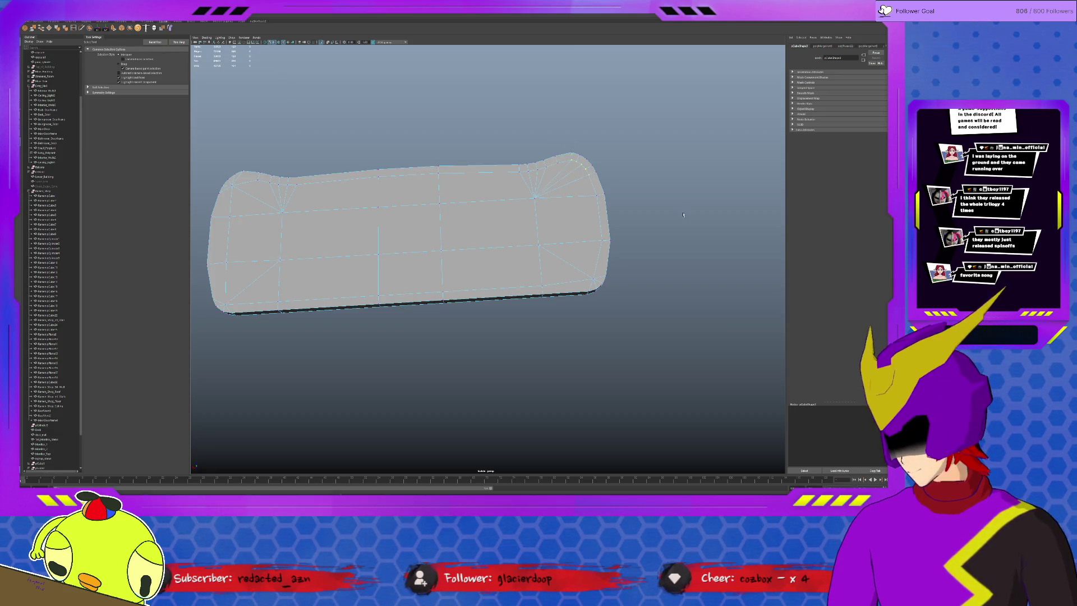
key("w")
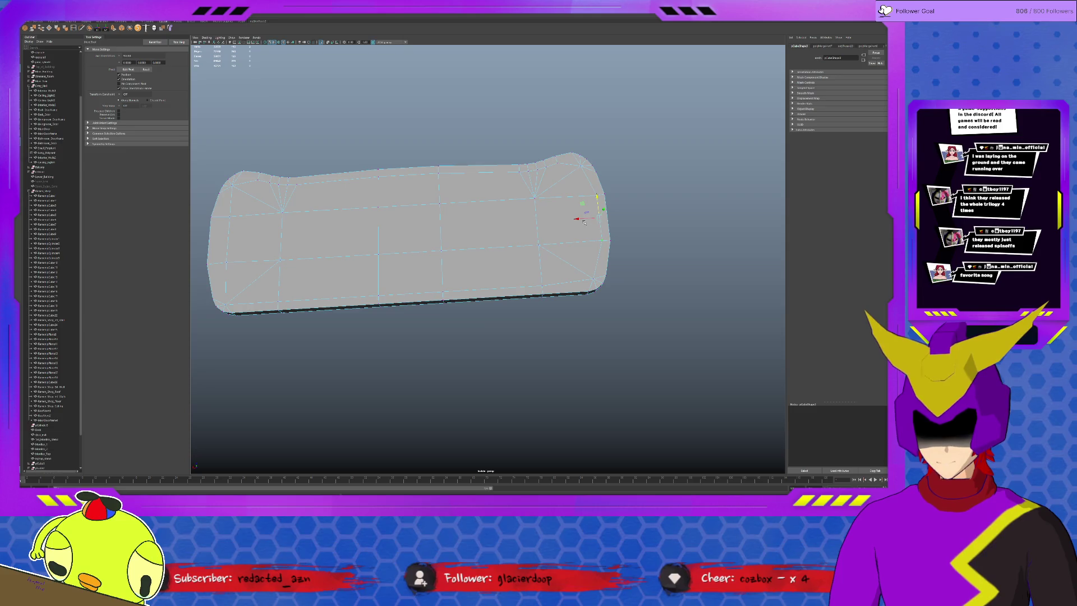
left_click_drag(584, 223, 578, 212)
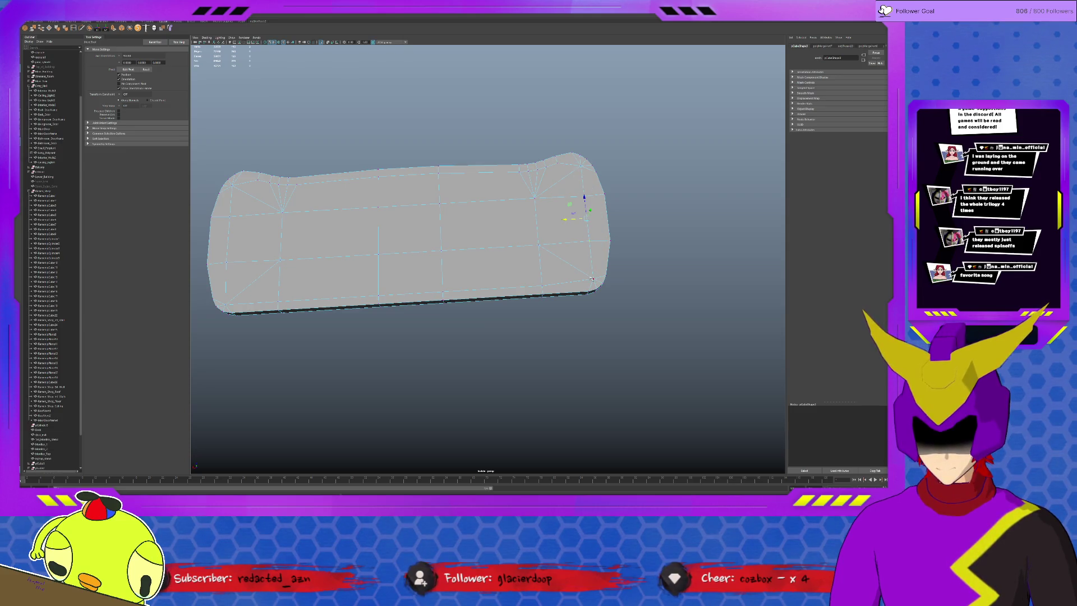
key("w")
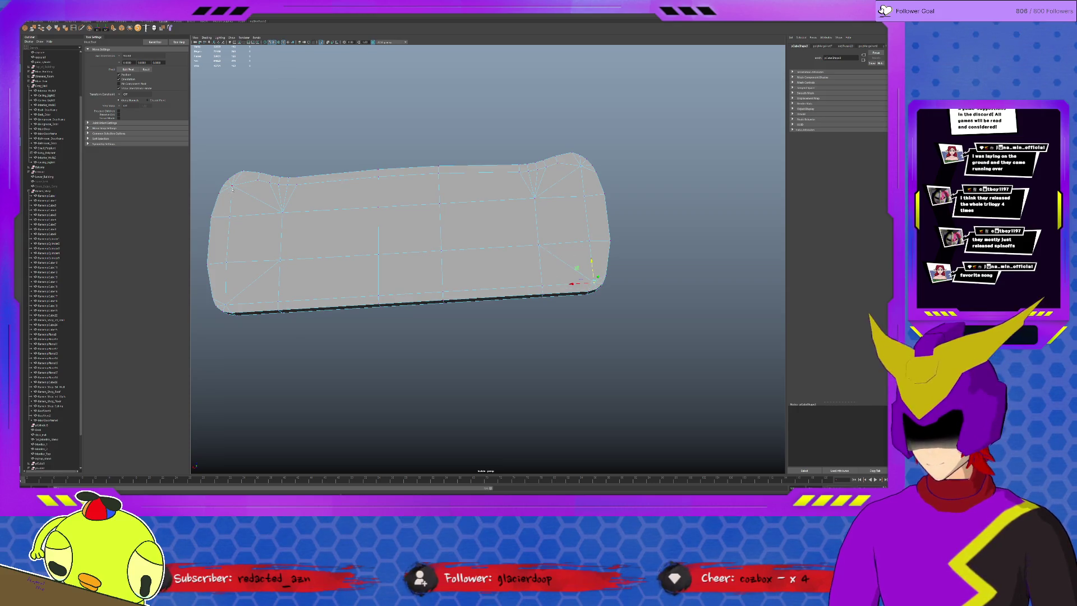
- Slide the next top-edge vertex further right along the edge, then clear the selection
left_click(259, 183)
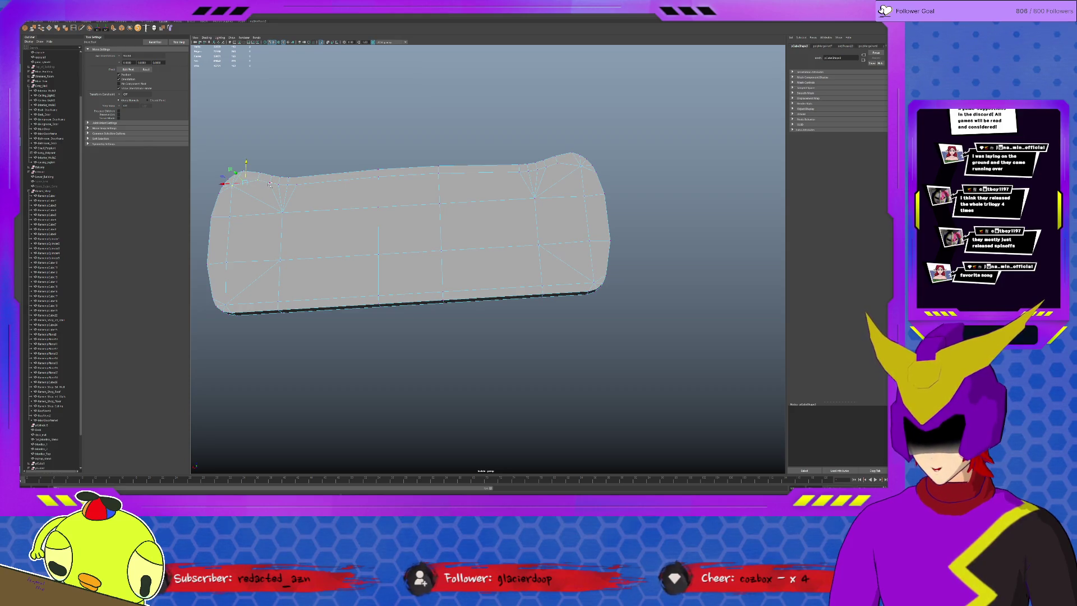
middle_click_drag(279, 187, 425, 181)
middle_click_drag(533, 176, 575, 171)
middle_click_drag(491, 169, 515, 167)
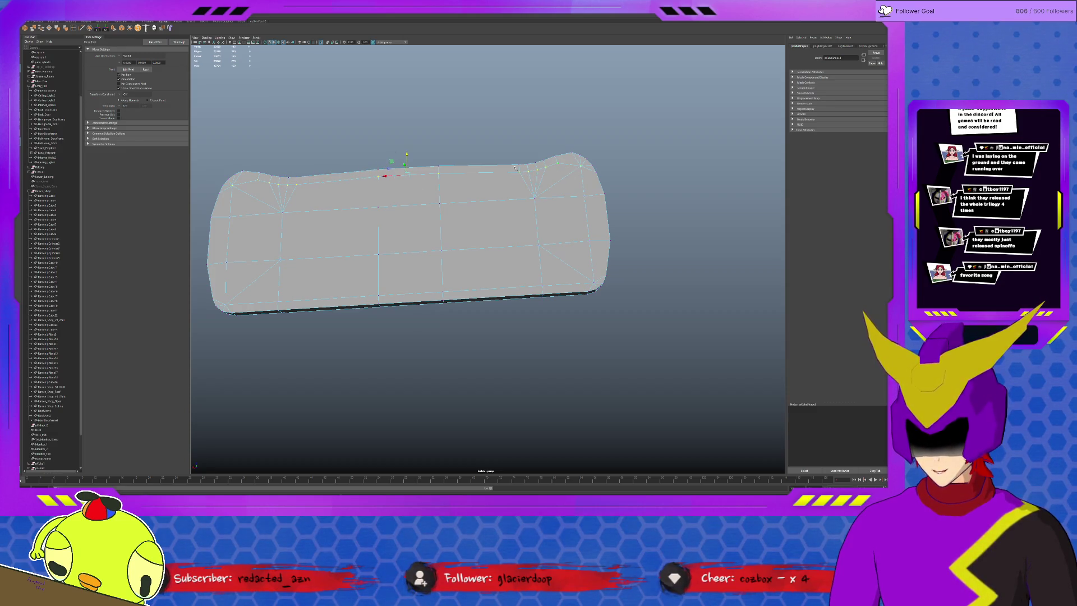
key("r")
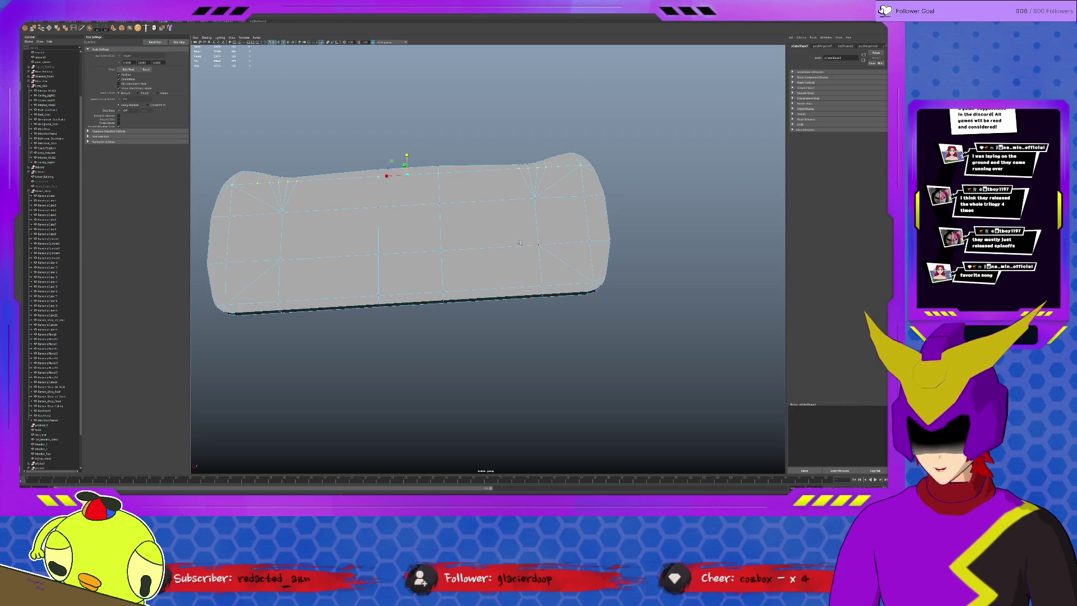
left_click_drag(413, 275, 405, 296, "alt")
left_click(403, 309)
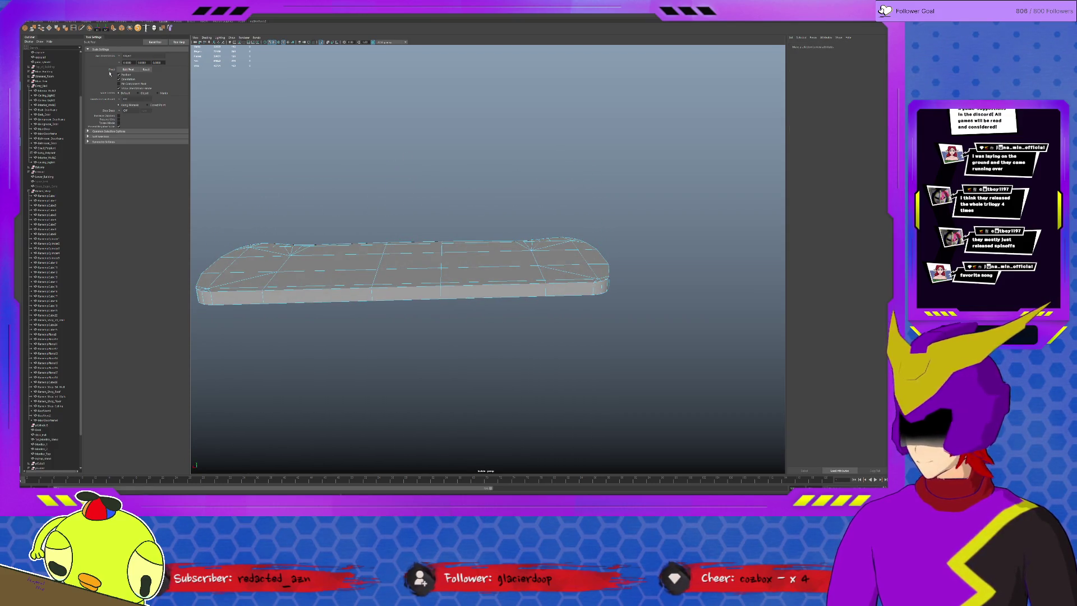
- Select the loop of front side faces from the front-left corner, then view the slab from below
left_click(238, 297)
double_click(293, 302)
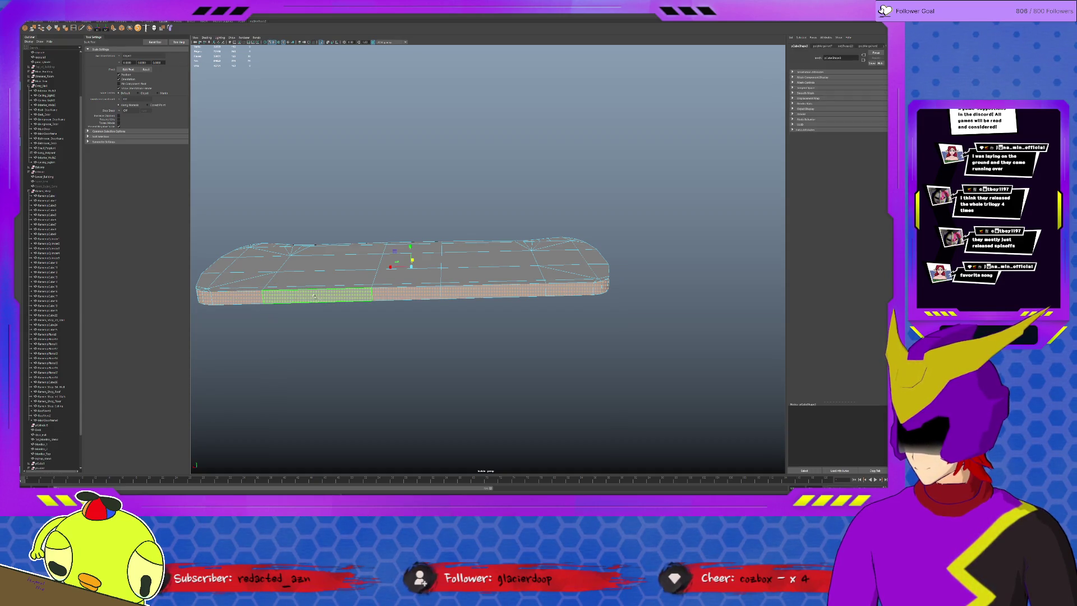
mouse_move(315, 303)
left_mouse_down("alt")
mouse_move(460, 267)
mouse_move(460, 276)
left_mouse_up("alt")
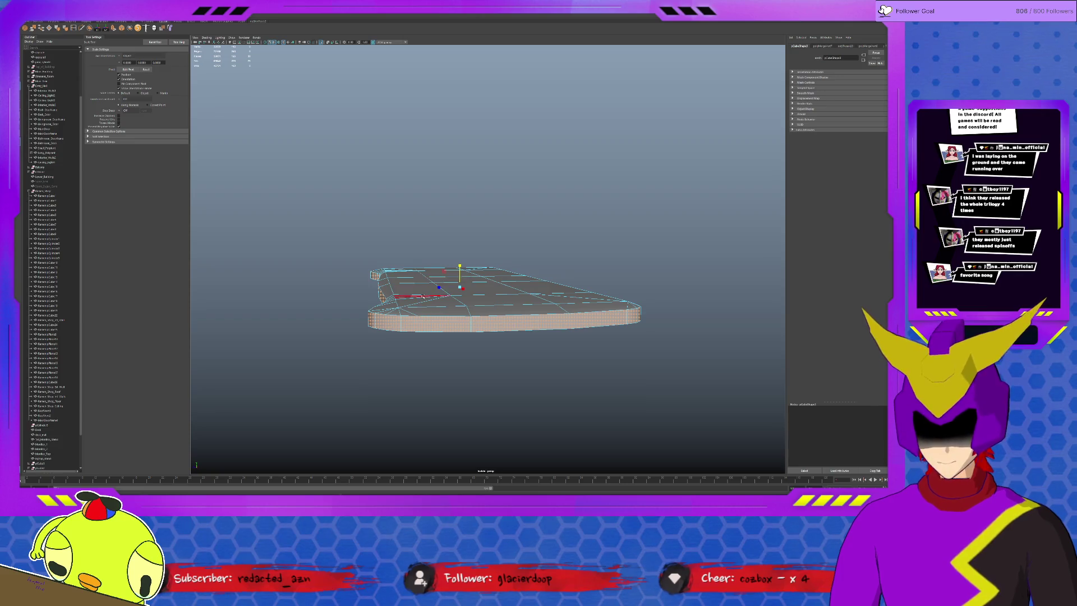
mouse_move(460, 311)
left_mouse_down("alt")
mouse_move(429, 309)
mouse_move(500, 313)
left_mouse_up("alt")
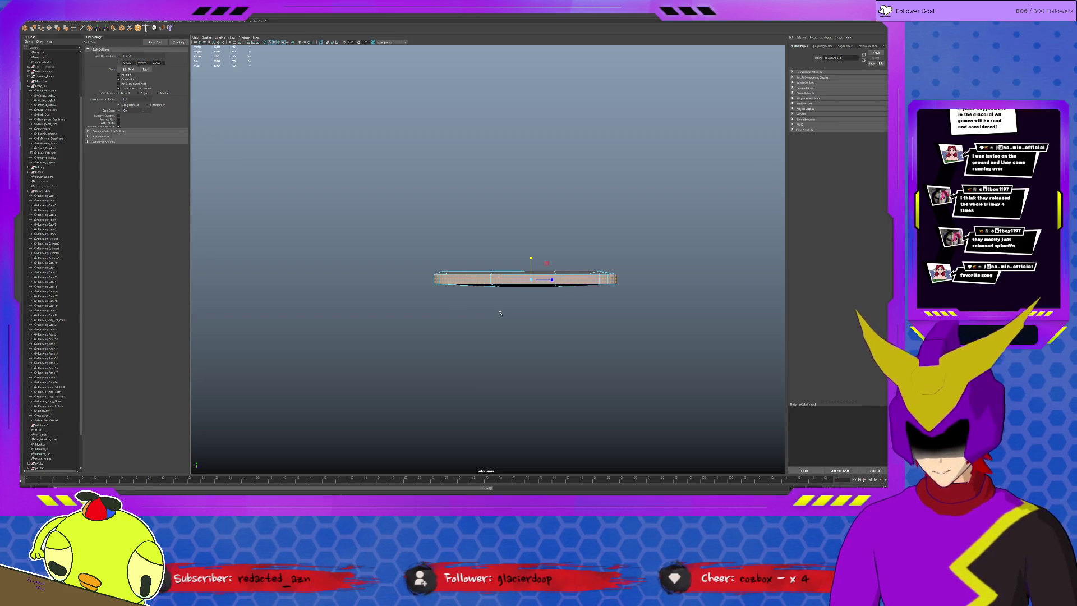
left_click_drag(500, 313, 494, 259, "alt")
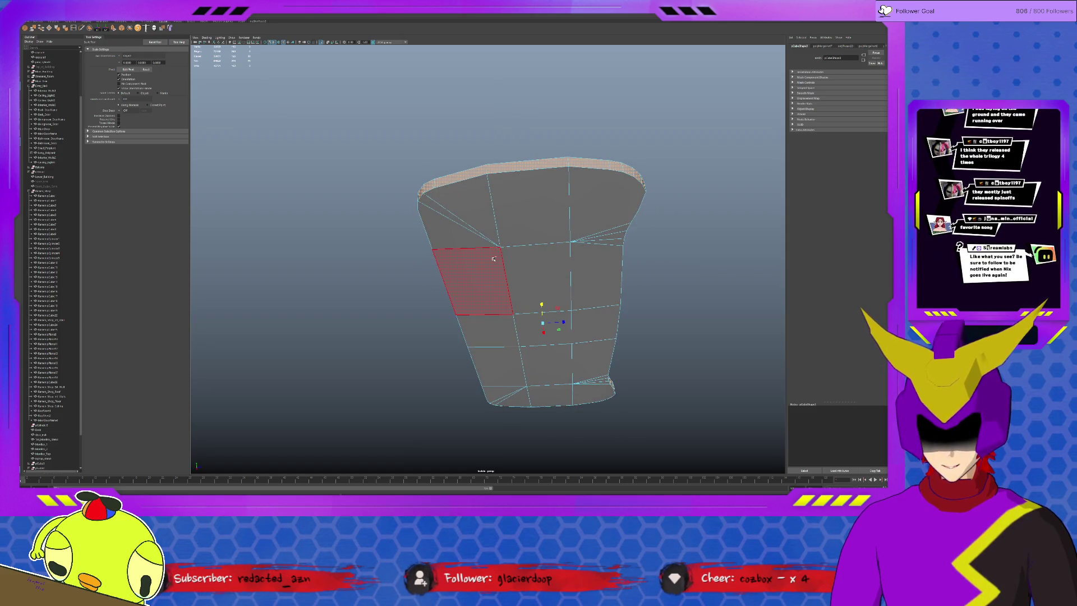
- Select the underside's face strips and the left and upper-right faces, leaving the lower-right few out
left_click(527, 210)
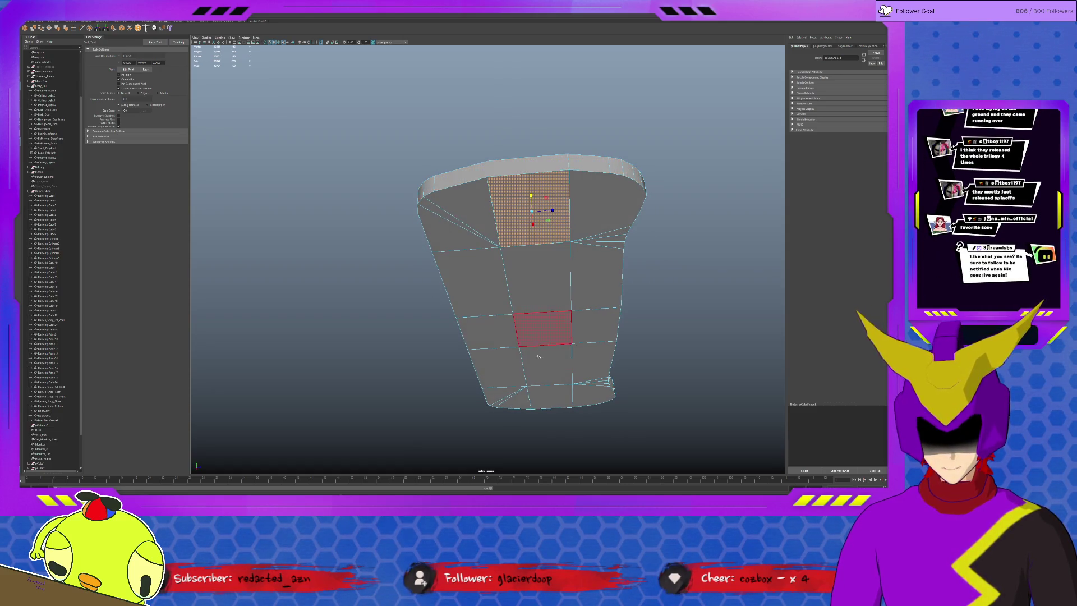
double_click(540, 389, "shift")
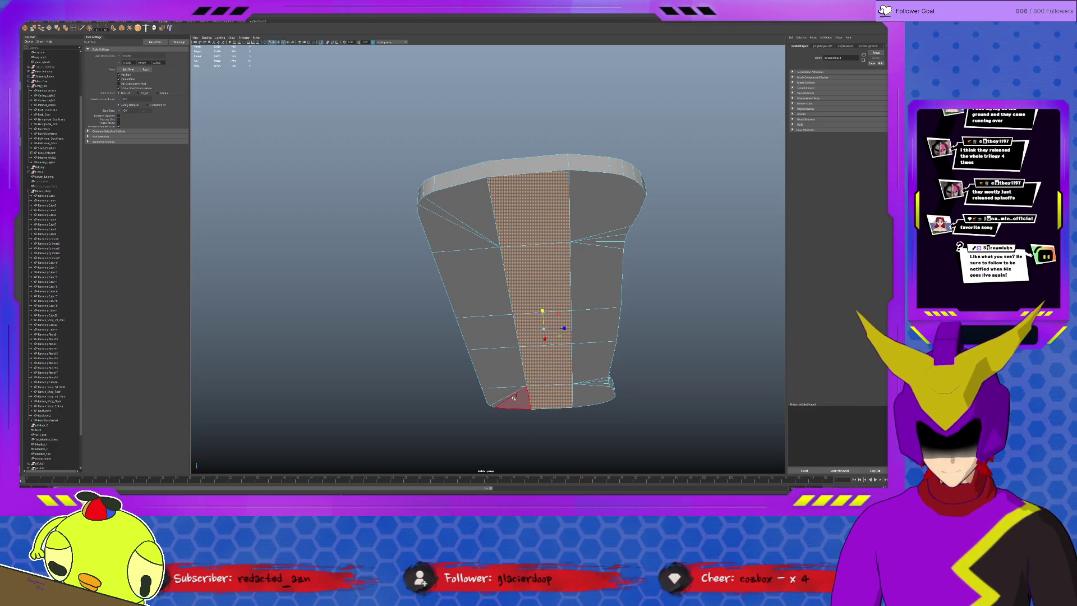
double_click(496, 355, "shift")
left_click(446, 225, "shift")
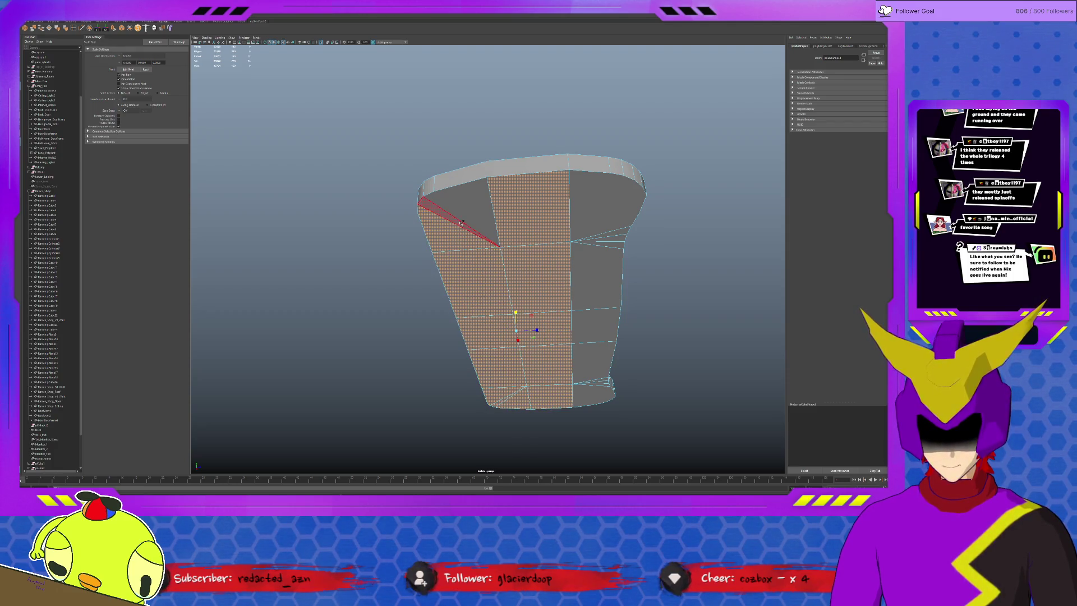
left_click(599, 220, "shift")
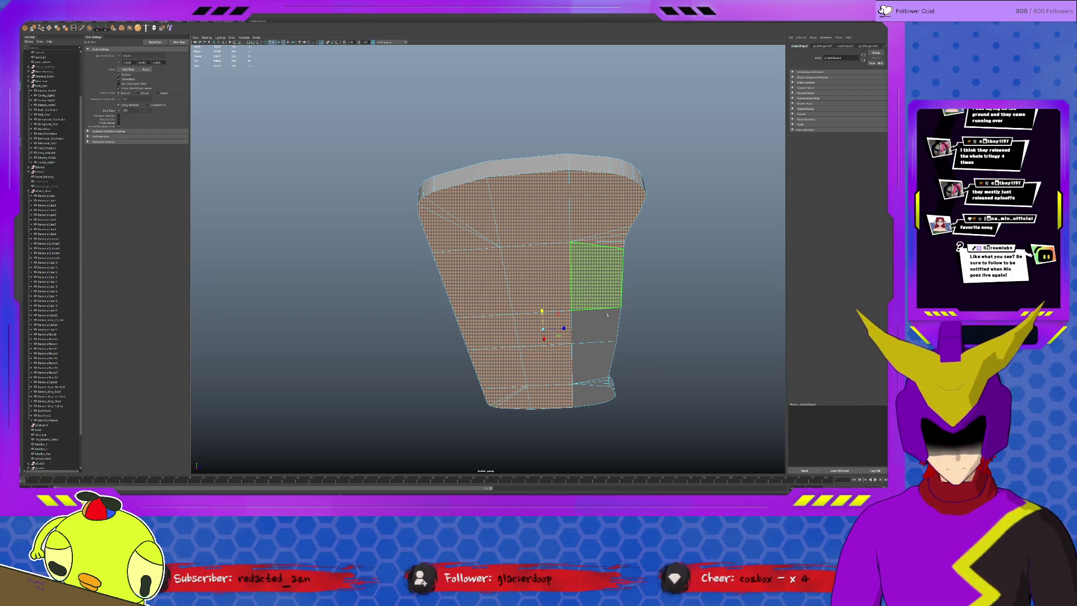